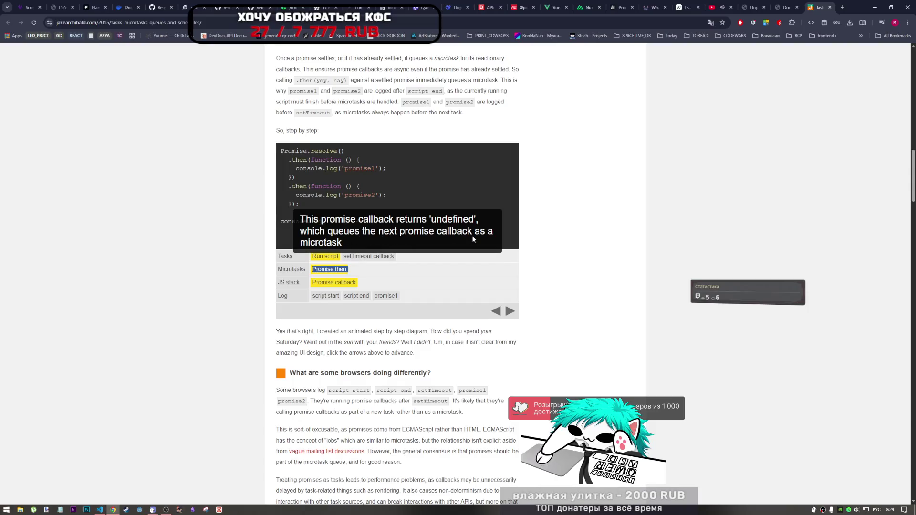
Step: Step the diagram through the promise1 and promise2 microtasks until the script task finishes
left_click(510, 311)
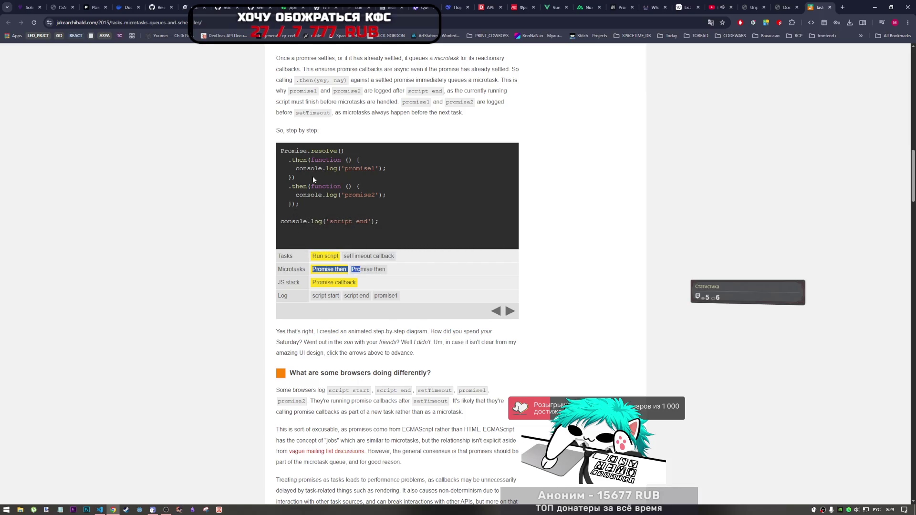
left_click(510, 312)
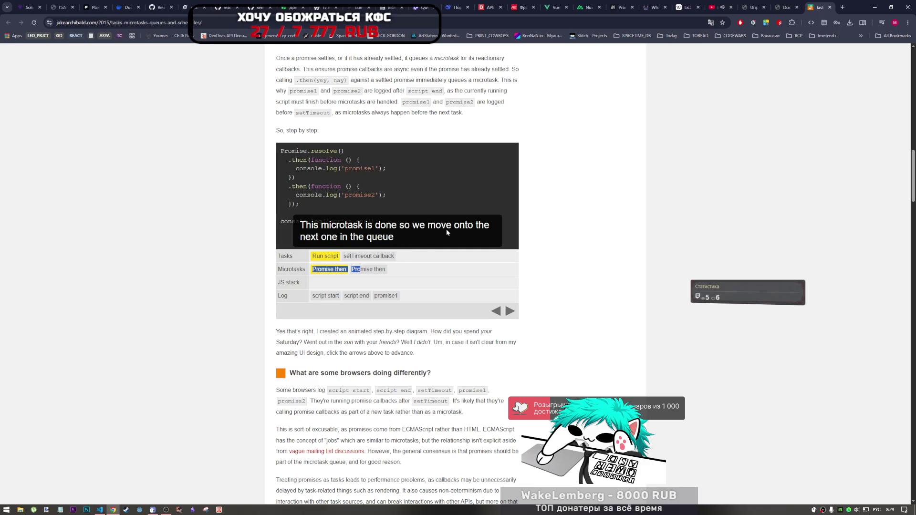
left_click(509, 313)
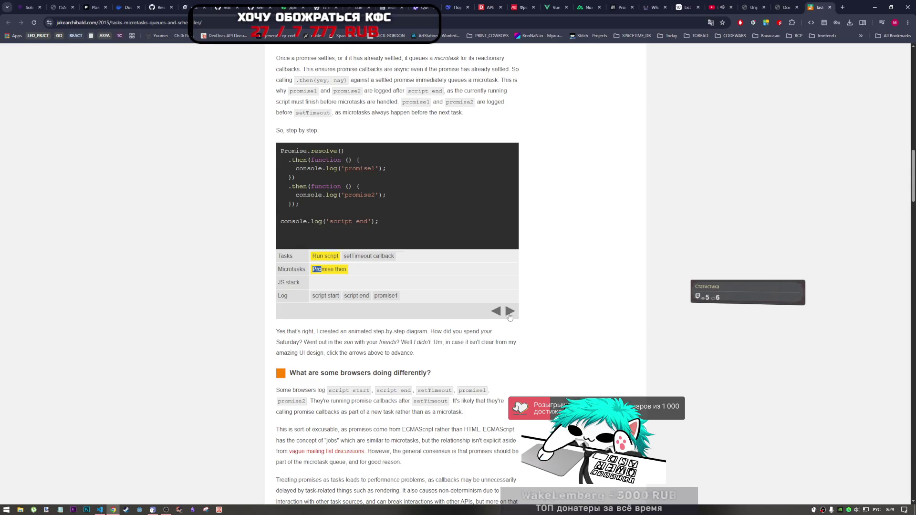
left_click(510, 314)
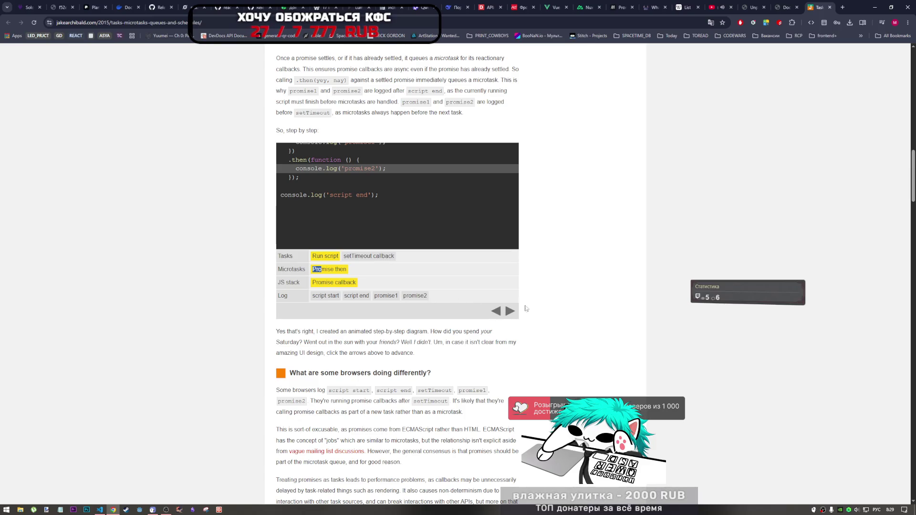
left_click(511, 312)
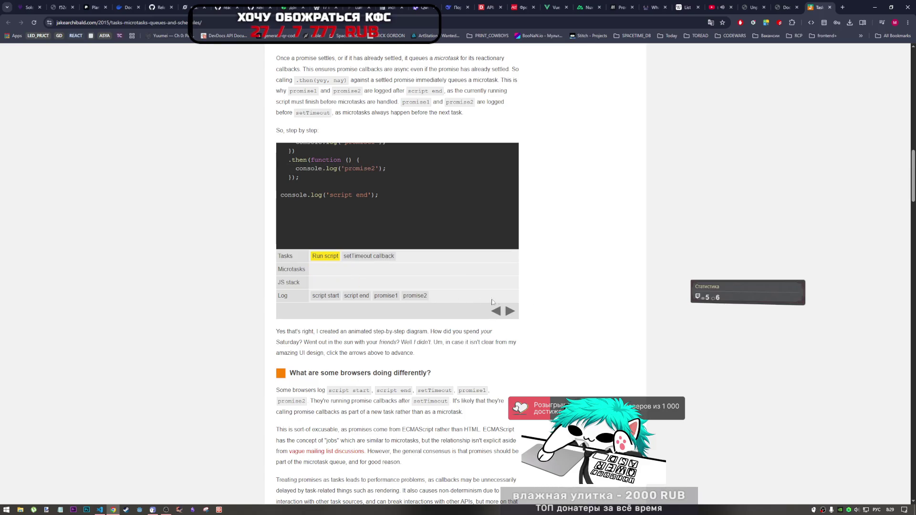
left_click(509, 312)
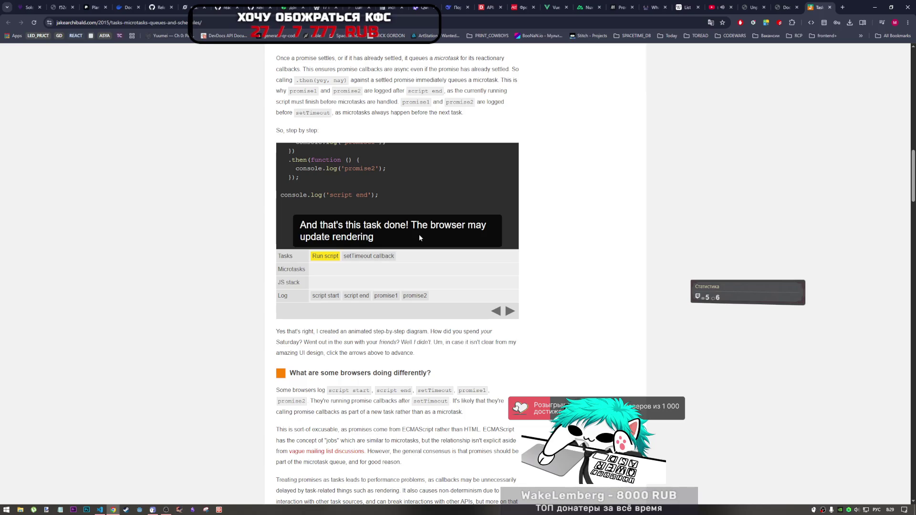
left_click(509, 313)
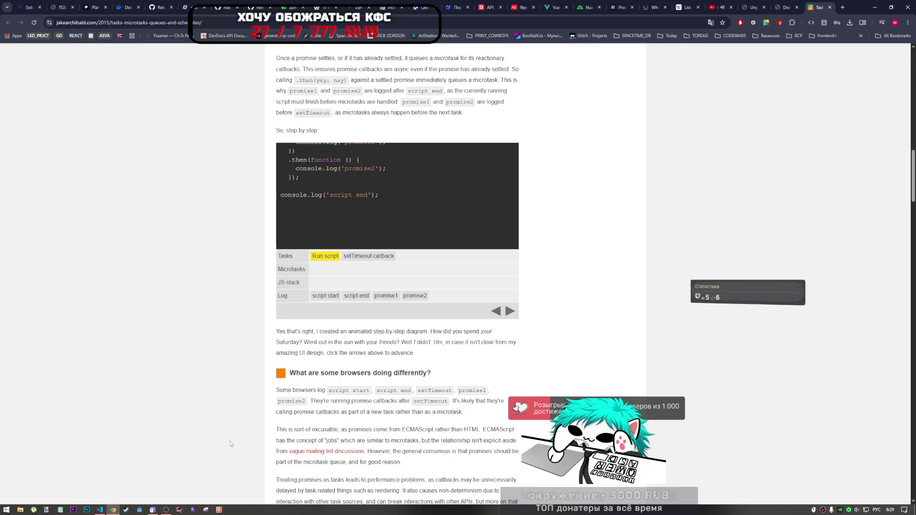
Step: Step through the setTimeout task until 'fin' appears, then restart the diagram
left_click(510, 315)
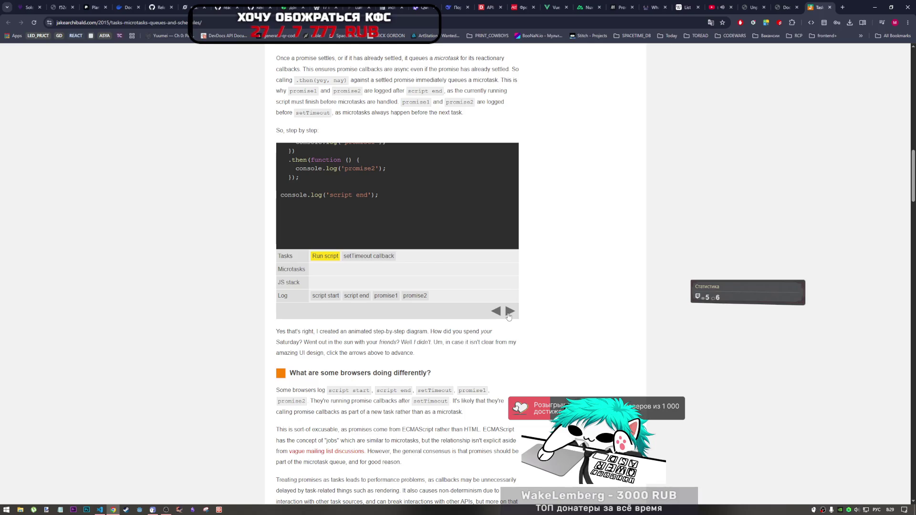
left_click(509, 315)
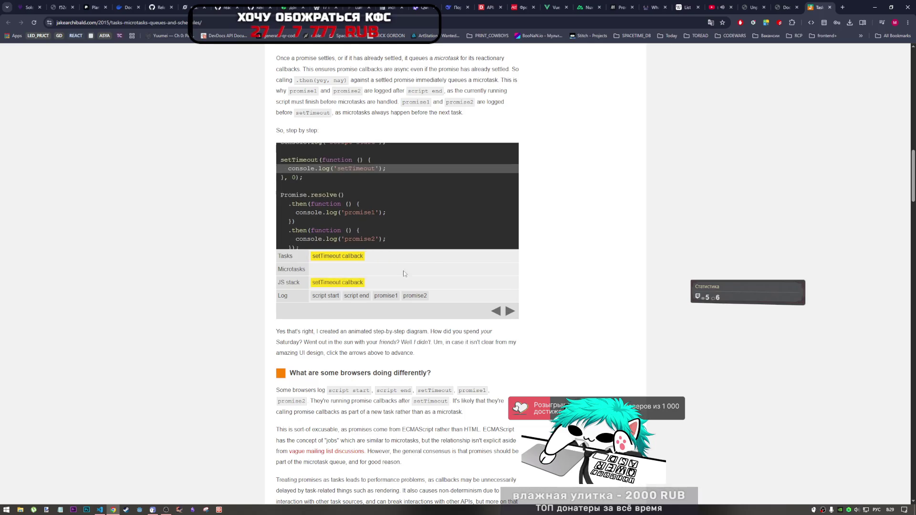
mouse_move(345, 256)
left_mouse_down()
mouse_move(325, 261)
mouse_move(336, 283)
mouse_move(363, 284)
left_mouse_up()
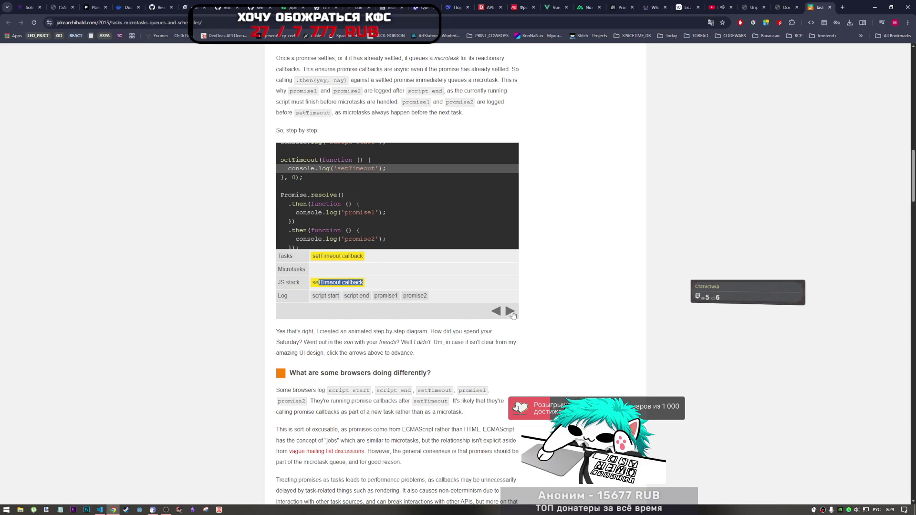
left_click(511, 313)
left_click(513, 313)
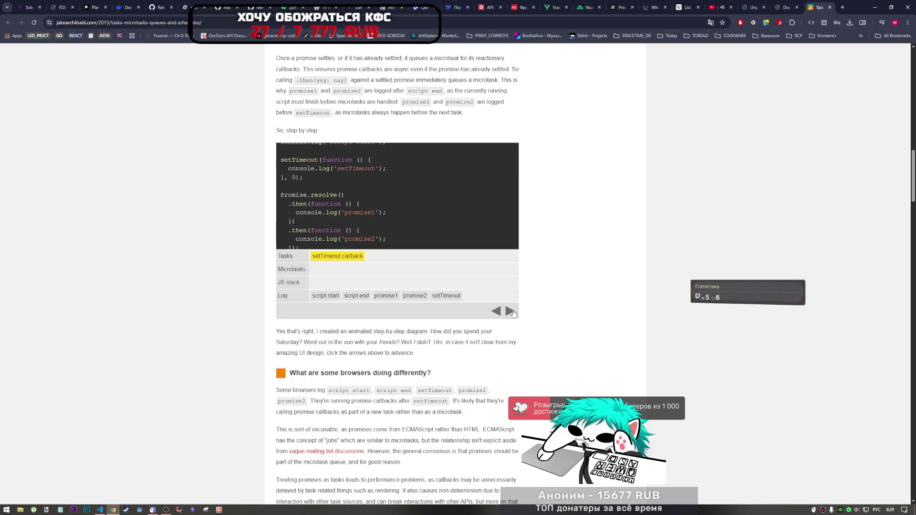
left_click(512, 312)
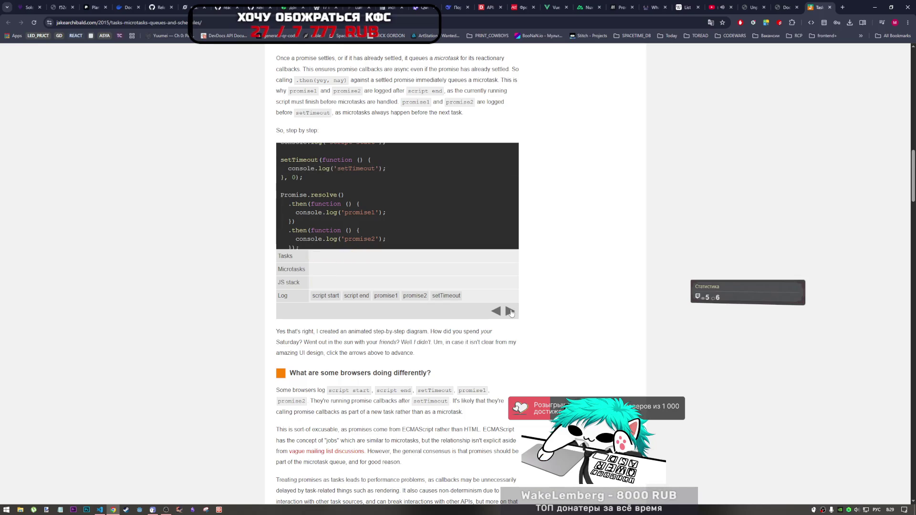
left_click(511, 313)
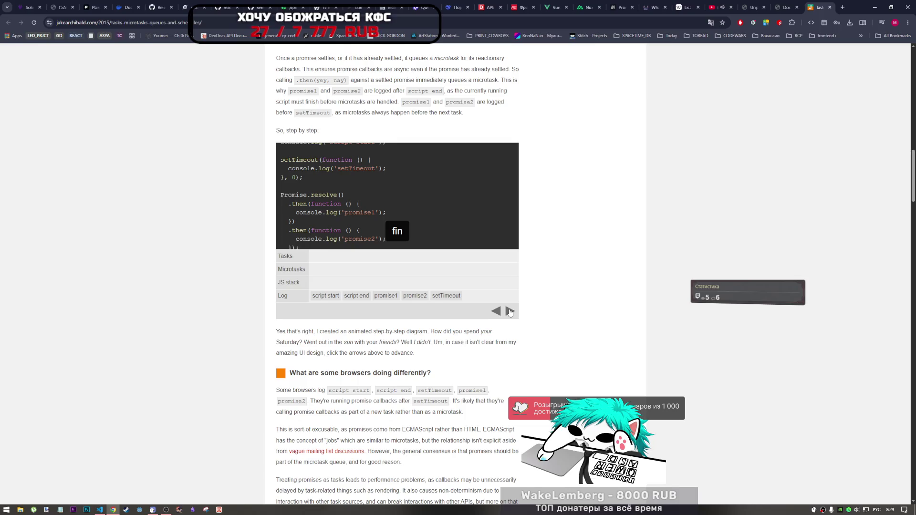
left_click(510, 312)
Step: Scroll to 'What are some browsers doing differently?' and select the sentence about promise callbacks as tasks
scroll(320, 372, "down", 4)
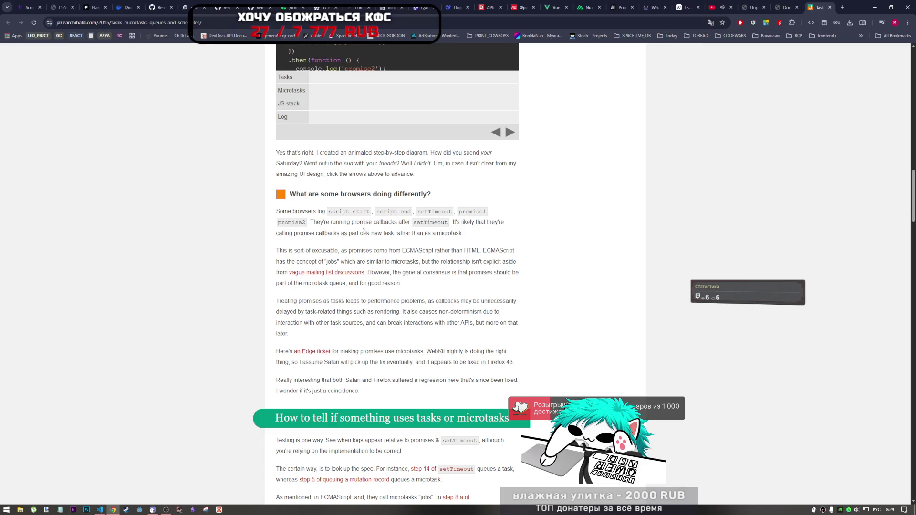
left_click_drag(348, 234, 374, 234)
left_click(373, 233)
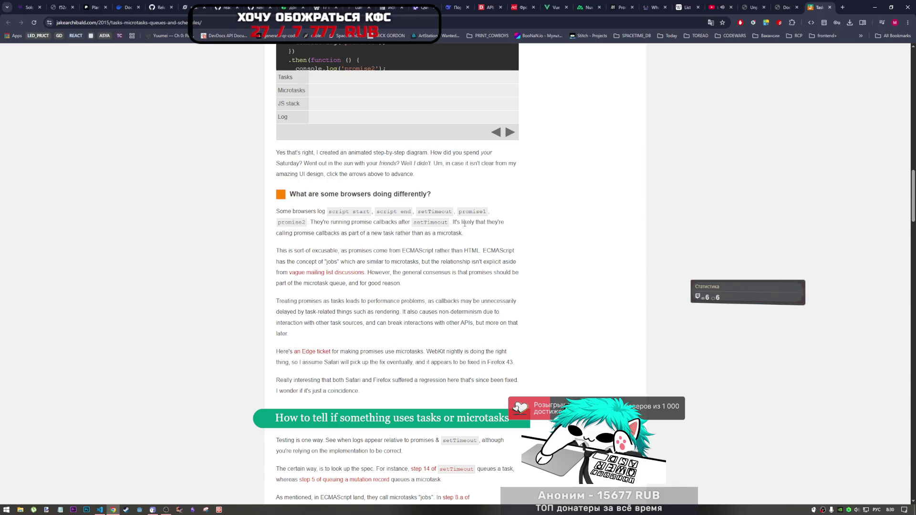
mouse_move(456, 223)
left_mouse_down()
mouse_move(495, 224)
mouse_move(294, 234)
mouse_move(469, 240)
left_mouse_up()
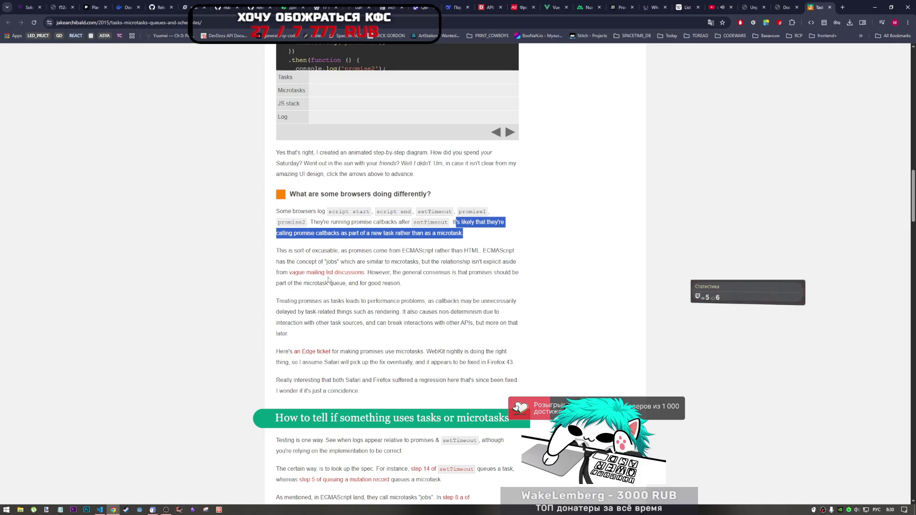
scroll(368, 311, "down", 5)
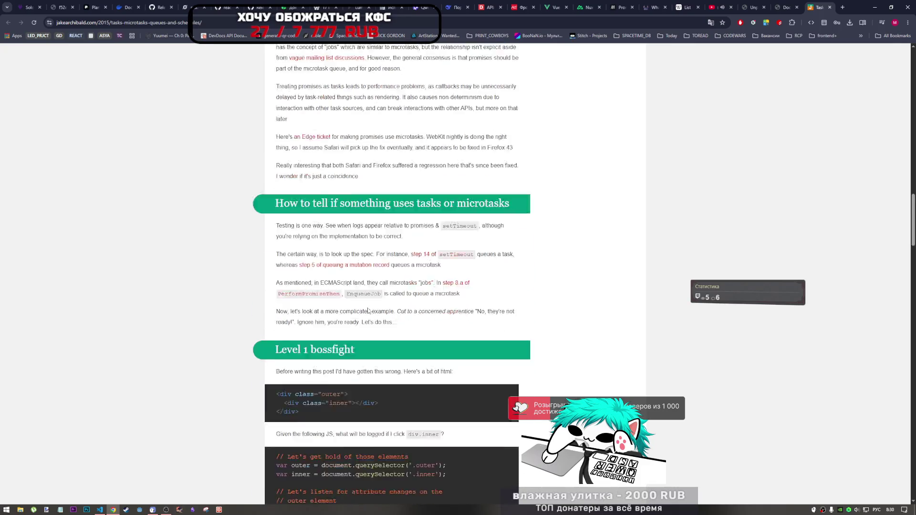
Step: Click the bossfight's inner square to log click, promise, mutate and timeout, then return to the JS listing
scroll(368, 311, "down", 3)
scroll(367, 310, "up", 2)
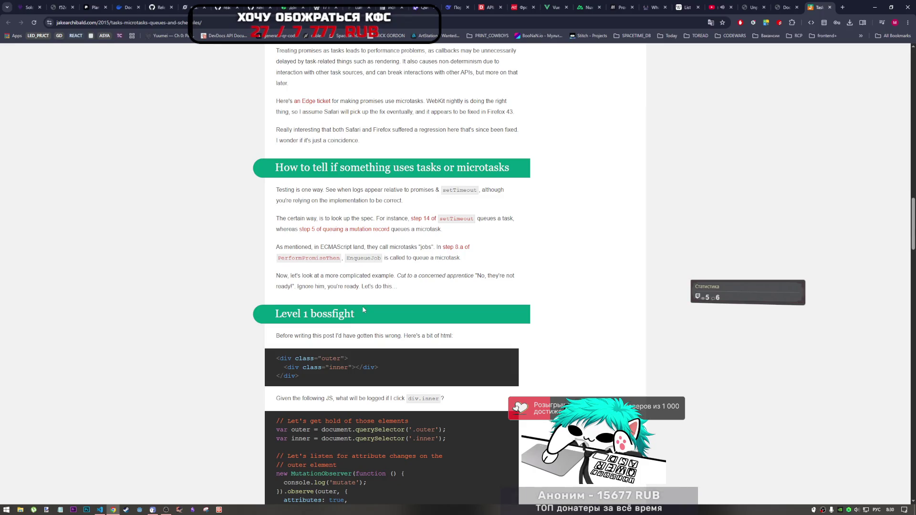
scroll(363, 310, "down", 8)
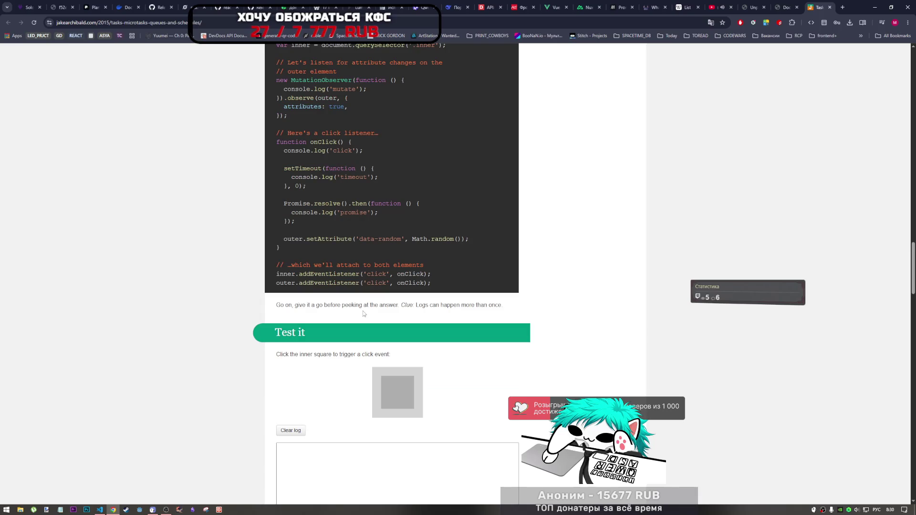
scroll(364, 313, "down", 3)
left_click(401, 254)
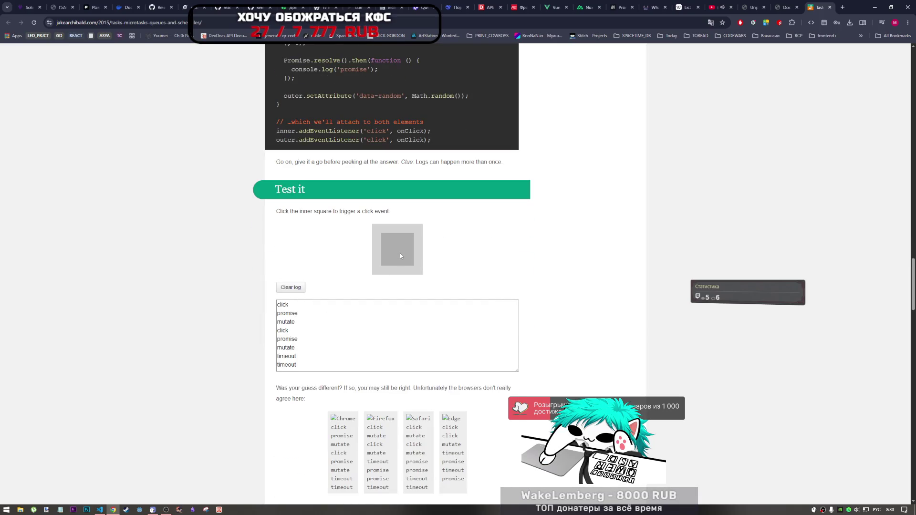
scroll(345, 232, "up", 4)
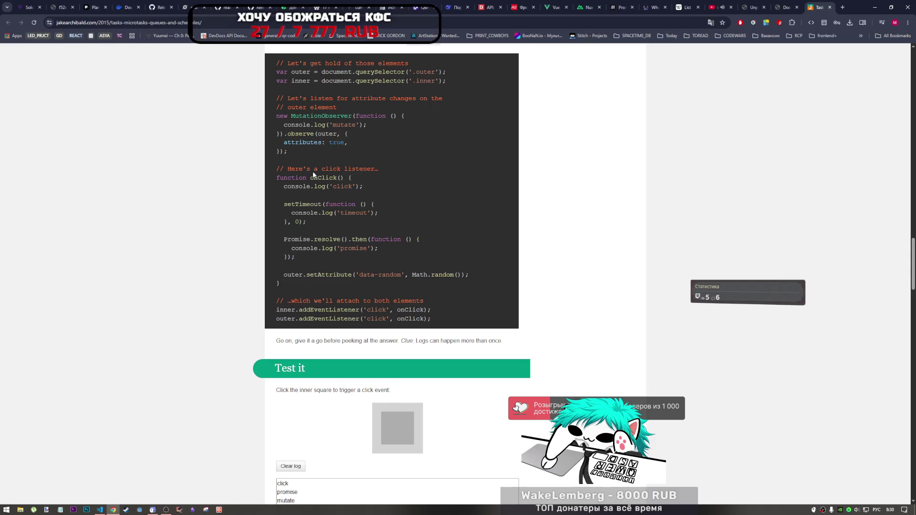
scroll(316, 137, "up", 2)
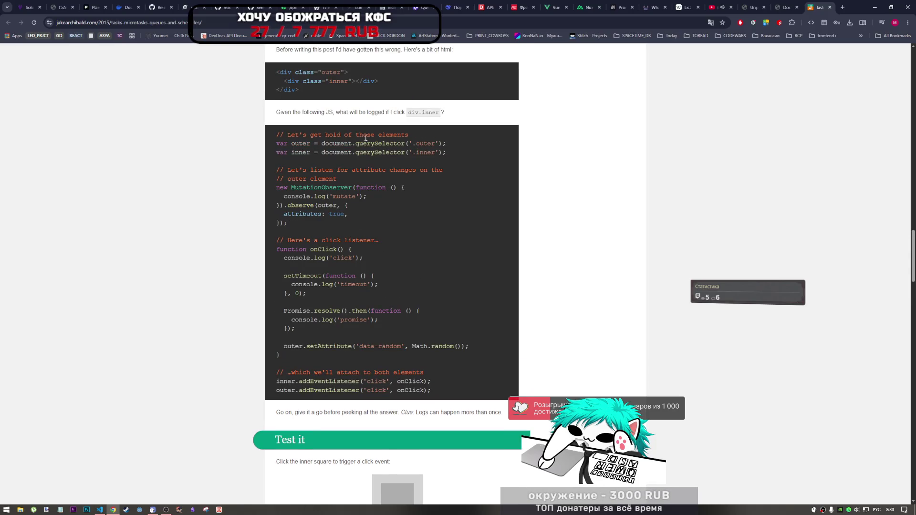
scroll(377, 148, "up", 2)
scroll(352, 169, "down", 3)
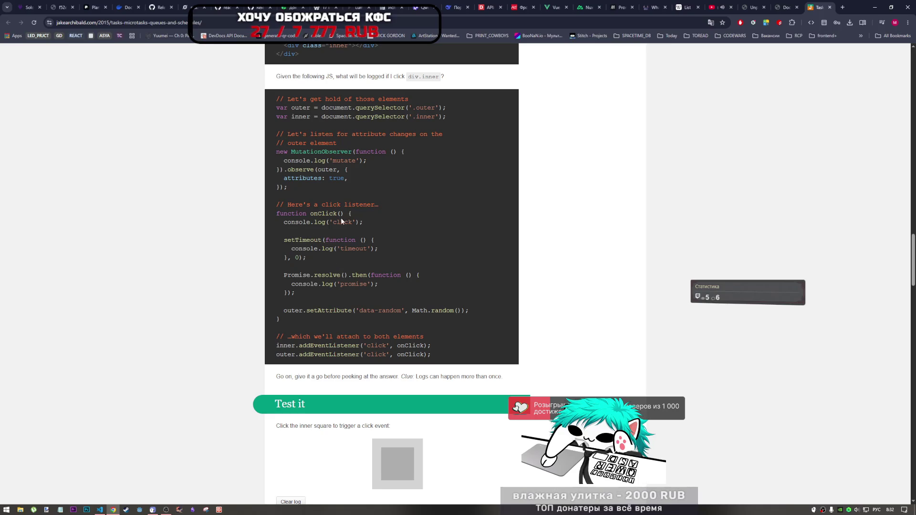
left_click_drag(348, 204, 379, 207)
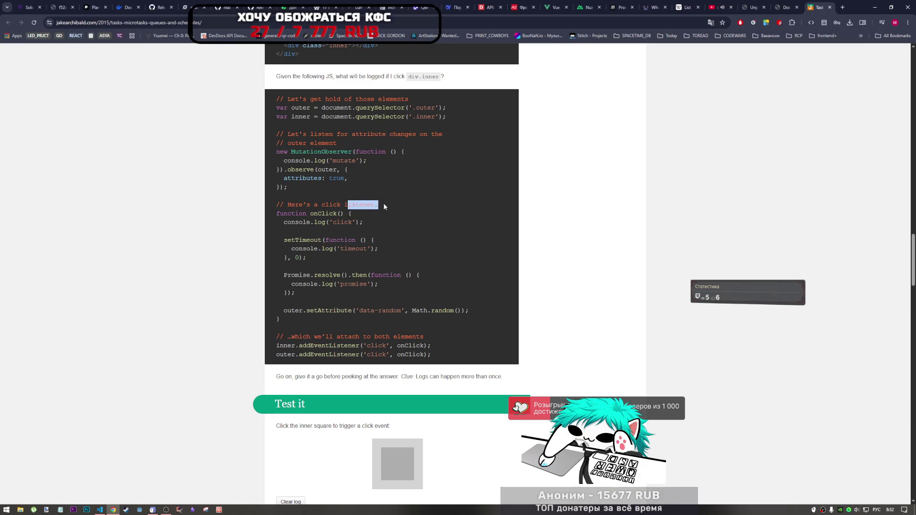
Step: Highlight the attribute comment, MutationObserver, Promise.resolve().then callback and 'mutate' string in the quiz code
left_click_drag(360, 134, 385, 134)
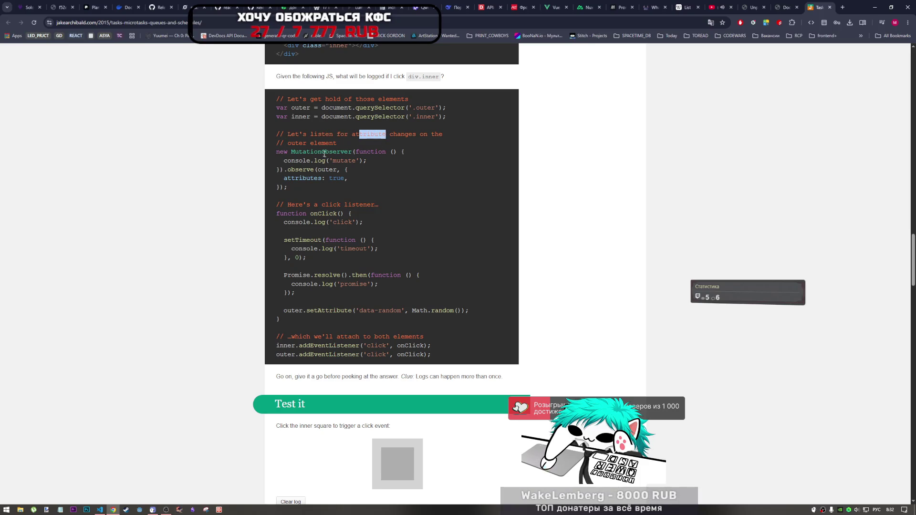
left_click_drag(324, 153, 321, 152)
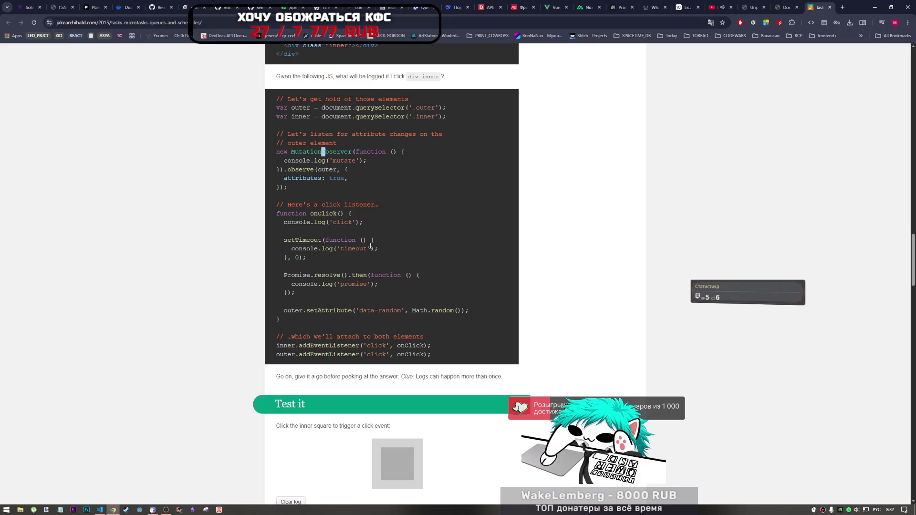
scroll(362, 286, "down", 4)
scroll(337, 319, "up", 3)
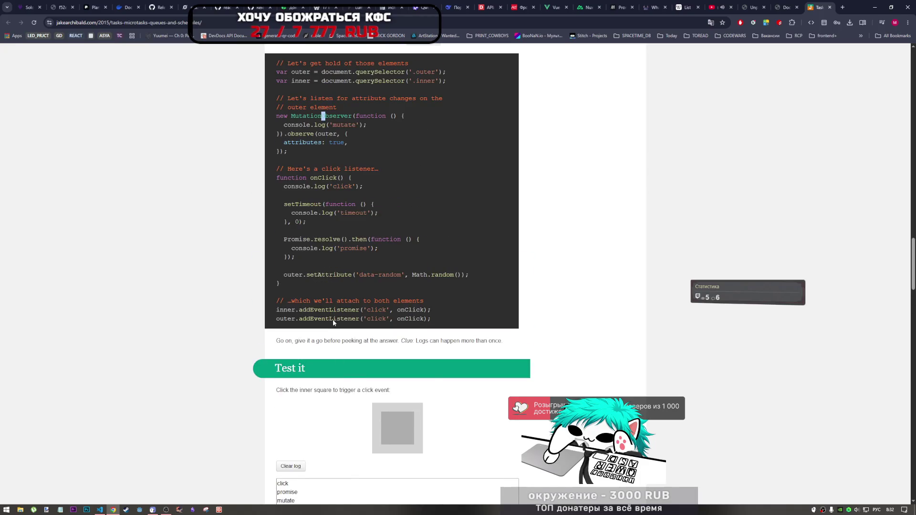
scroll(333, 320, "down", 1)
scroll(341, 238, "up", 2)
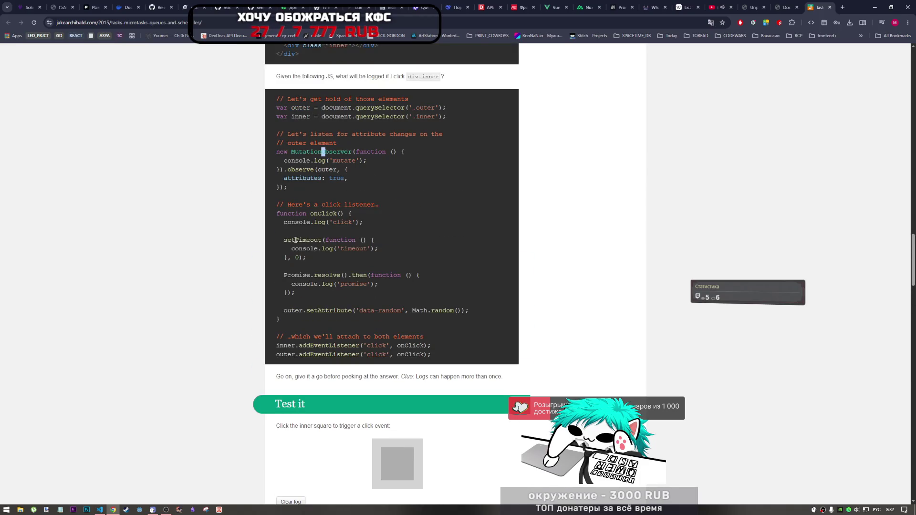
scroll(322, 240, "down", 2)
left_click_drag(323, 204, 359, 213)
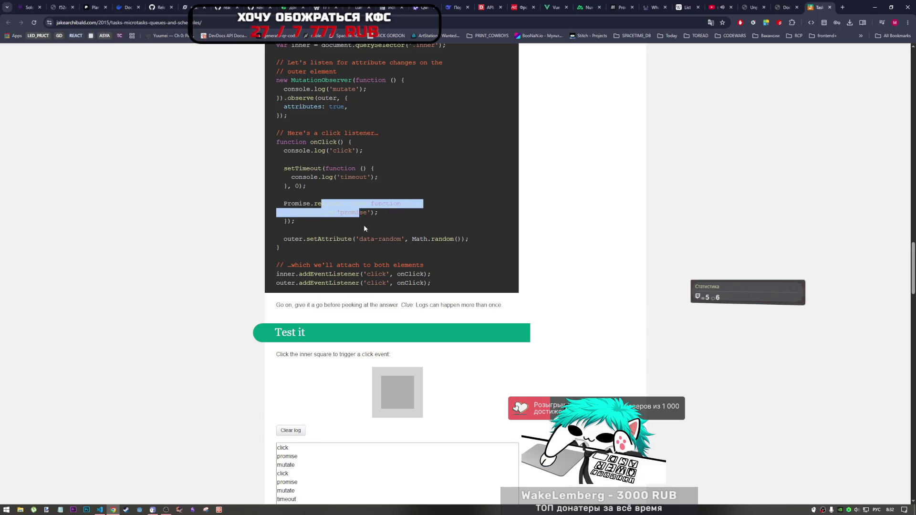
left_click(364, 230)
scroll(364, 230, "down", 2)
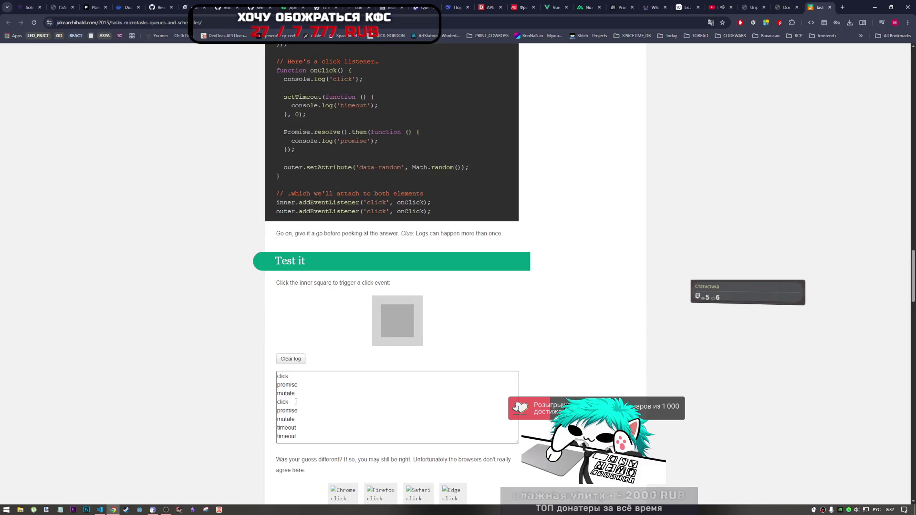
scroll(366, 282, "up", 4)
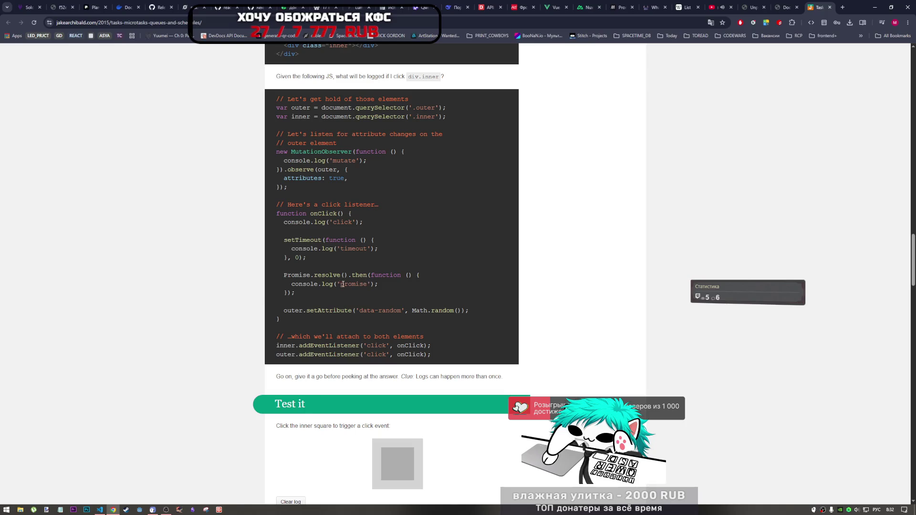
left_click_drag(349, 161, 368, 165)
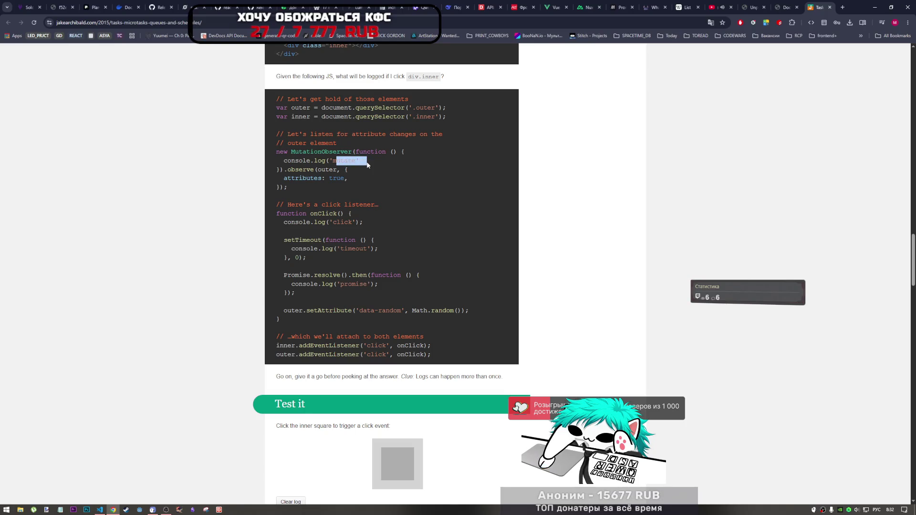
Step: Highlight the lines attaching both click listeners and the console.log('click') line
scroll(353, 238, "down", 3)
scroll(295, 367, "up", 4)
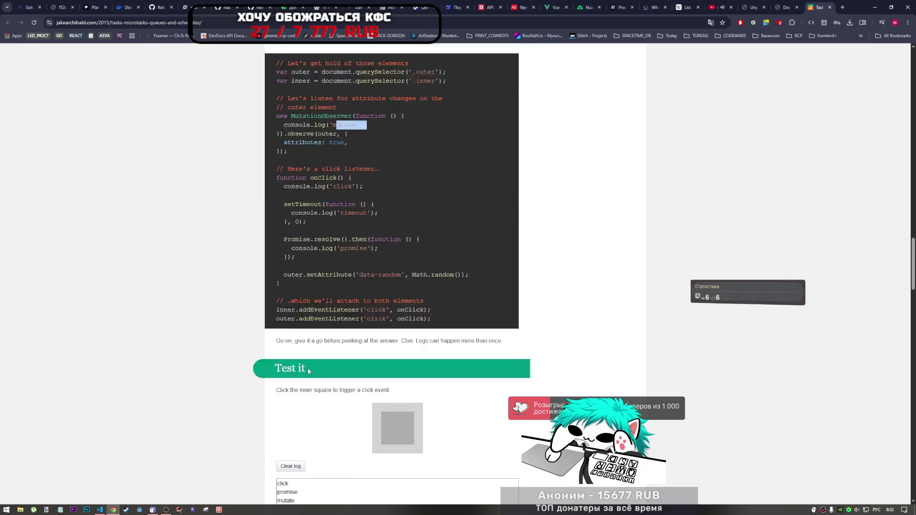
left_click_drag(367, 381, 394, 390)
left_click(395, 383)
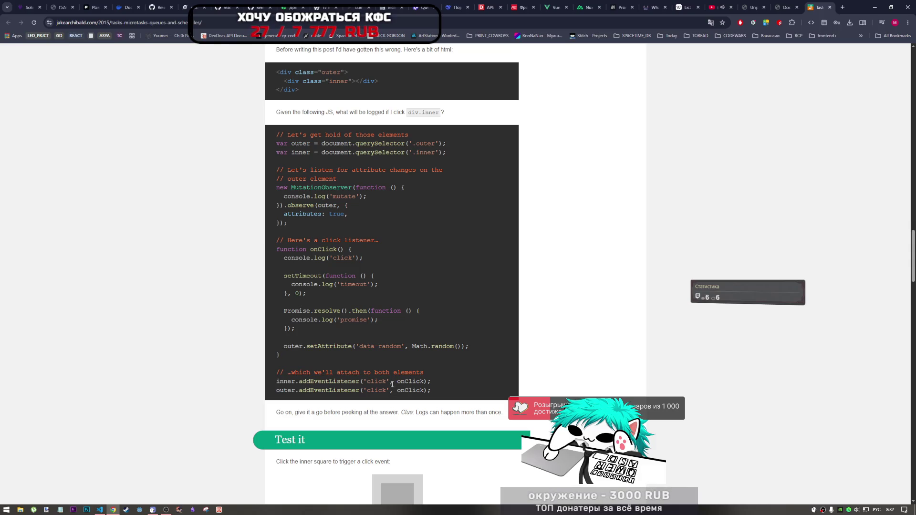
left_click_drag(287, 258, 363, 258)
Step: Select the setTimeout block in the listener, then scroll down to the click log and browser results
scroll(365, 302, "down", 4)
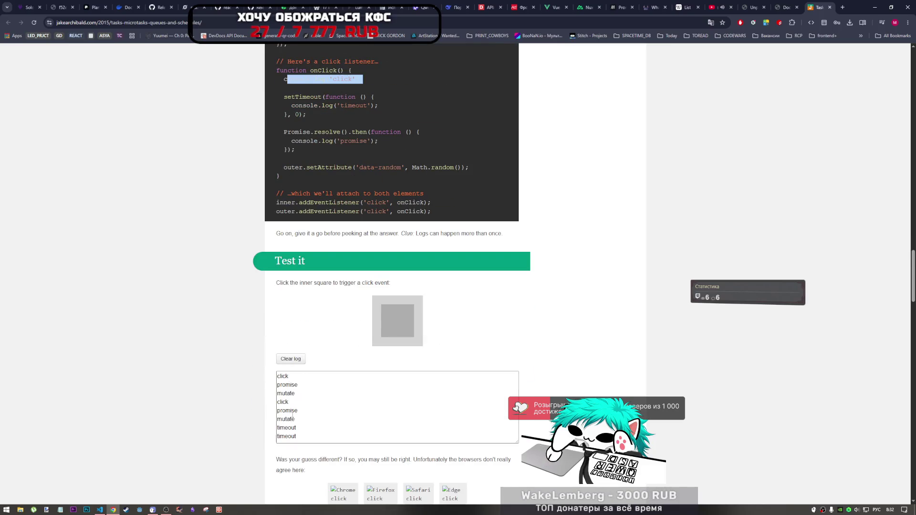
scroll(295, 414, "up", 2)
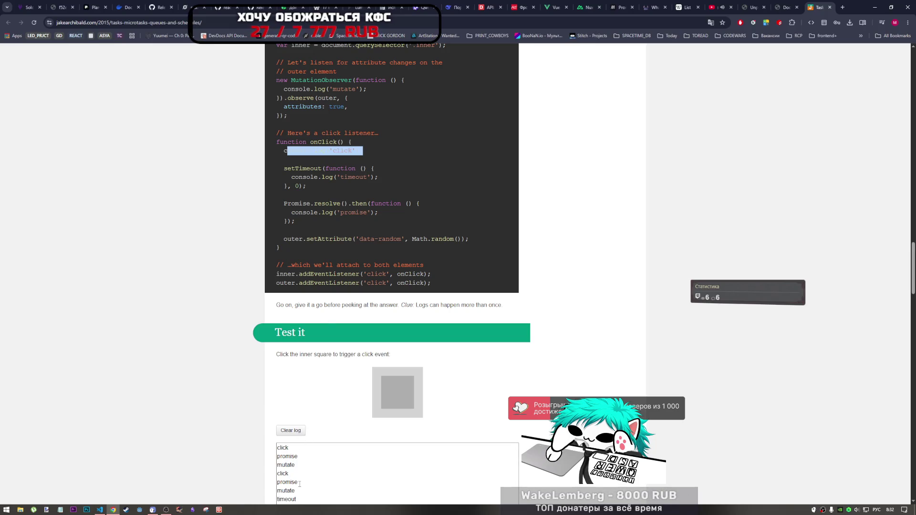
scroll(299, 484, "down", 1)
scroll(297, 470, "up", 3)
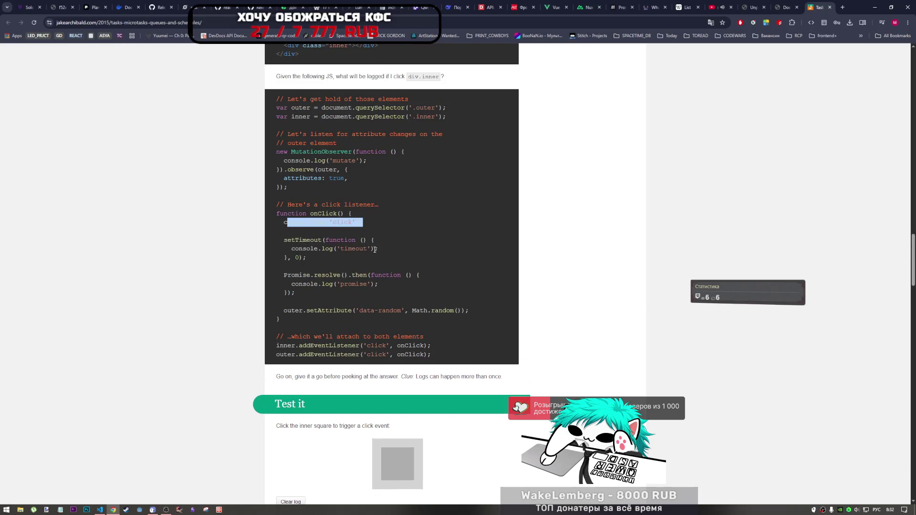
left_click_drag(290, 240, 341, 267)
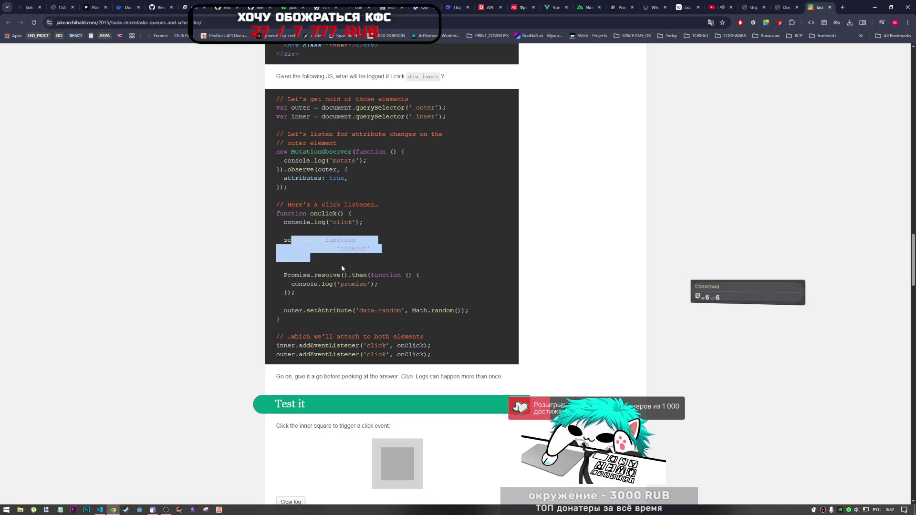
left_click(341, 268)
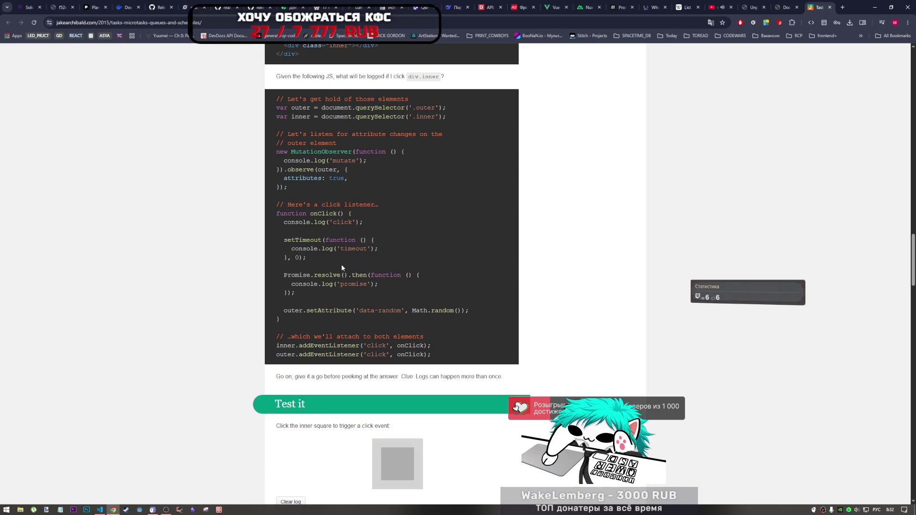
left_click_drag(284, 240, 318, 261)
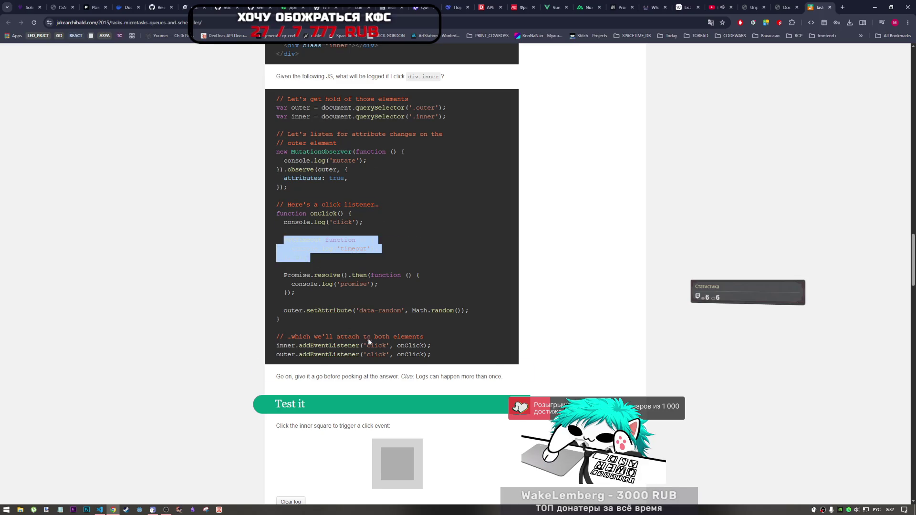
scroll(301, 382, "down", 3)
scroll(323, 406, "down", 5)
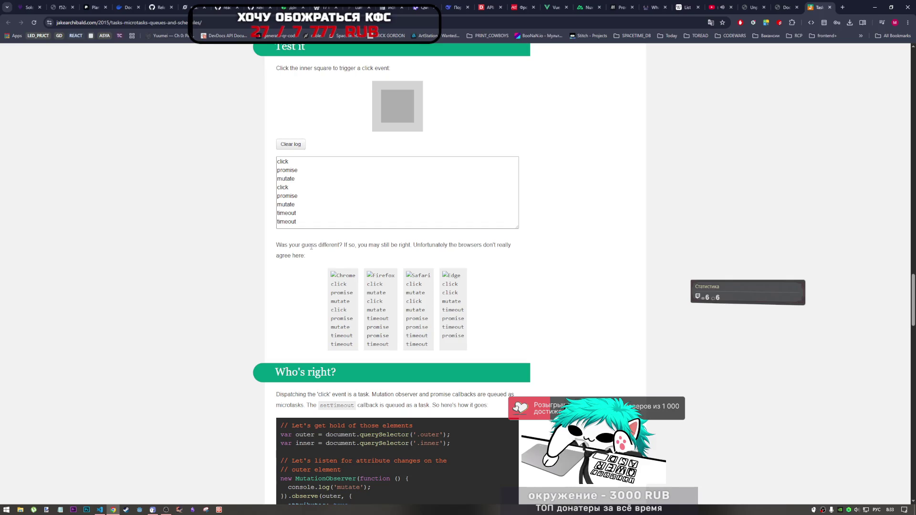
Step: Highlight the 'Who's right?' sentence saying click dispatch is a task, then deselect it
scroll(308, 244, "down", 6)
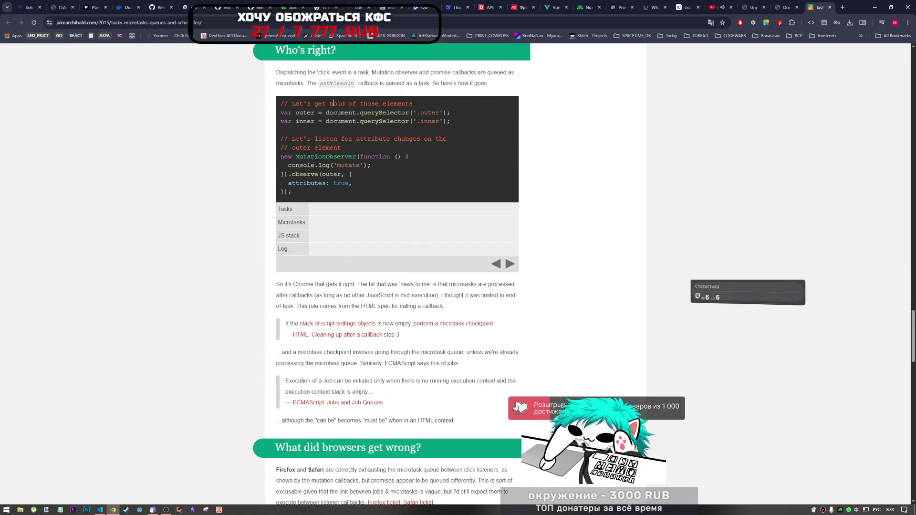
scroll(331, 129, "up", 2)
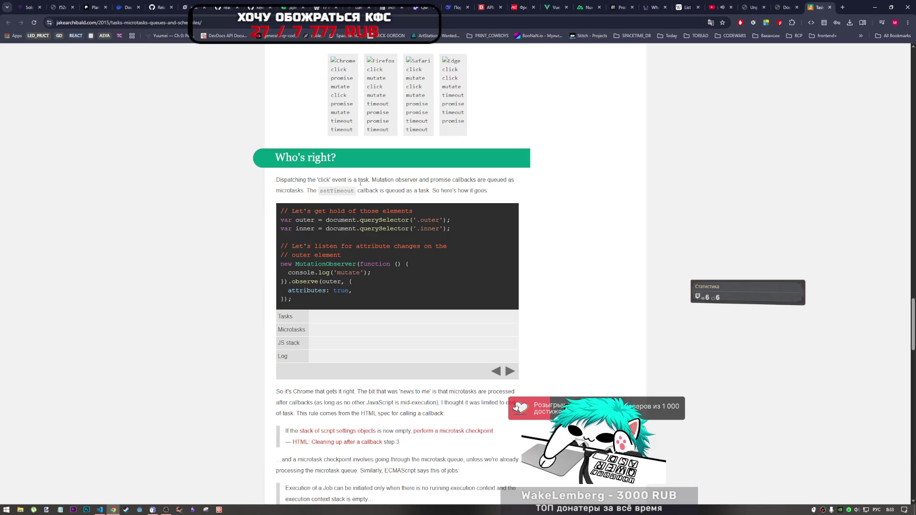
mouse_move(316, 180)
left_mouse_down()
mouse_move(367, 180)
mouse_move(281, 185)
left_mouse_up()
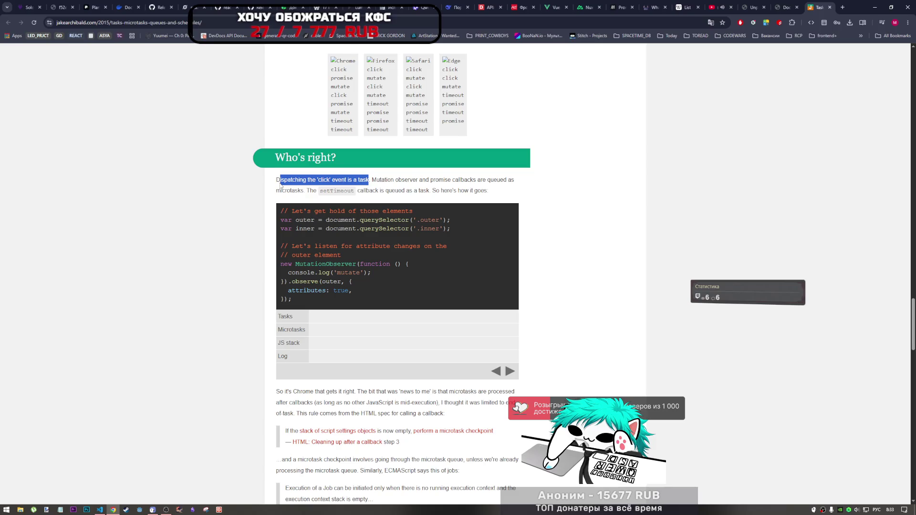
left_click(280, 186)
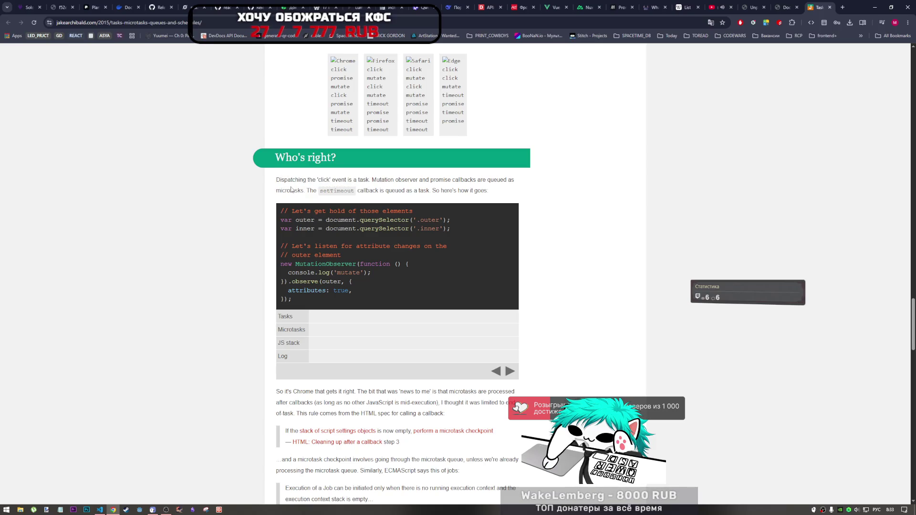
Step: Below line 1525 of book_samples.js, insert a '// .....' comment followed by two blank lines
left_click(99, 509)
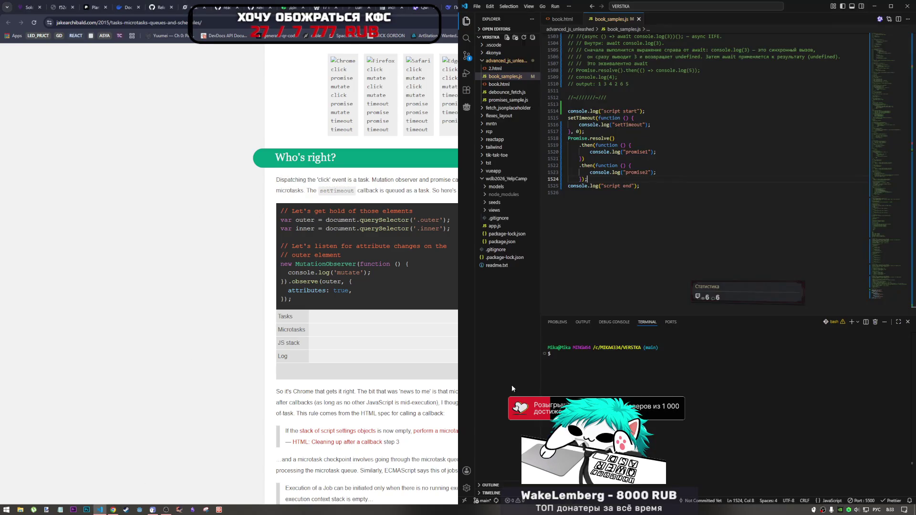
key("Down")
key("End")
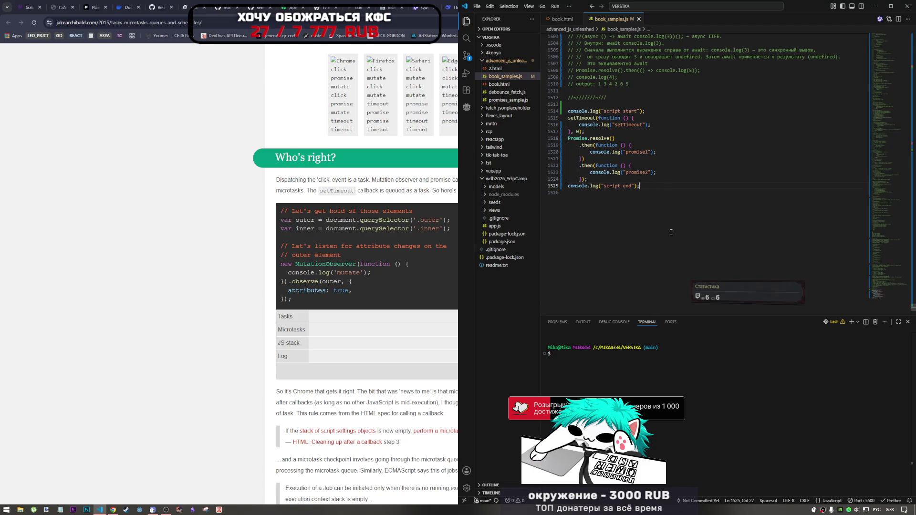
key("Return")
key("Return")
key("BackSpace")
key("BackSpace")
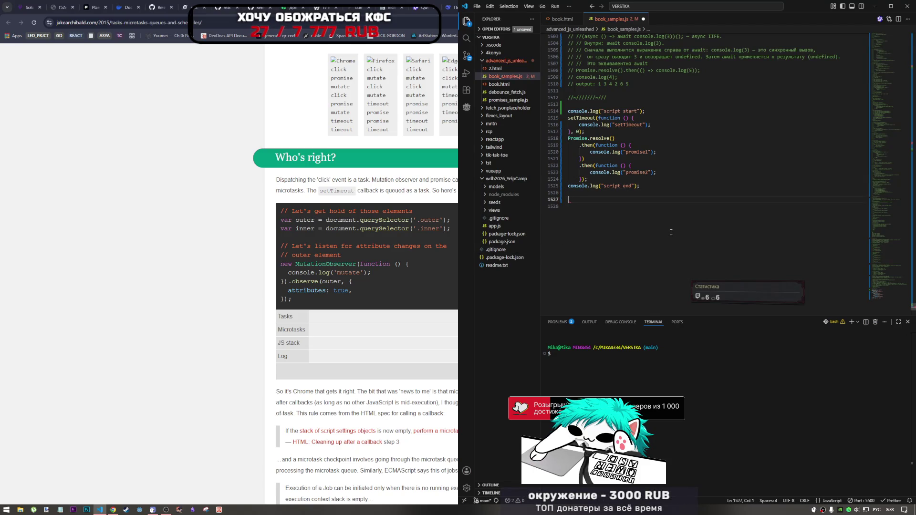
key("alt+shift")
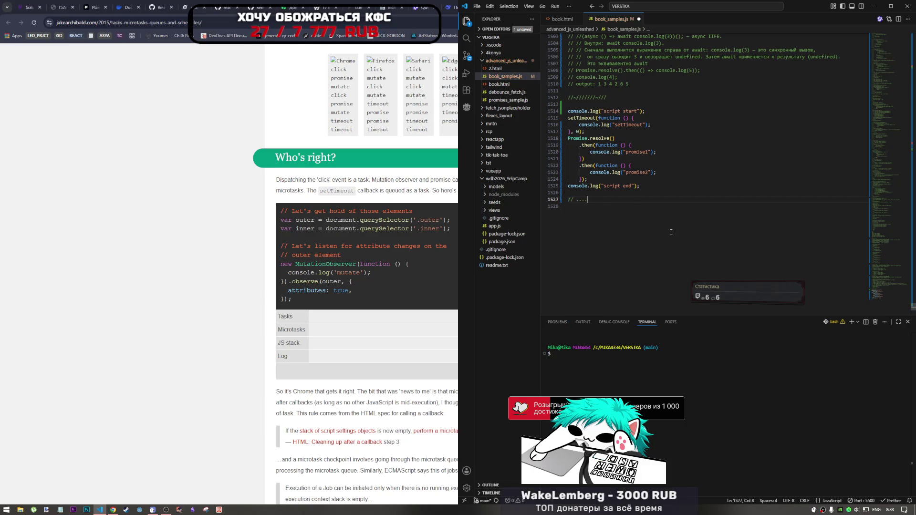
type(".")
key("Return")
key("Return")
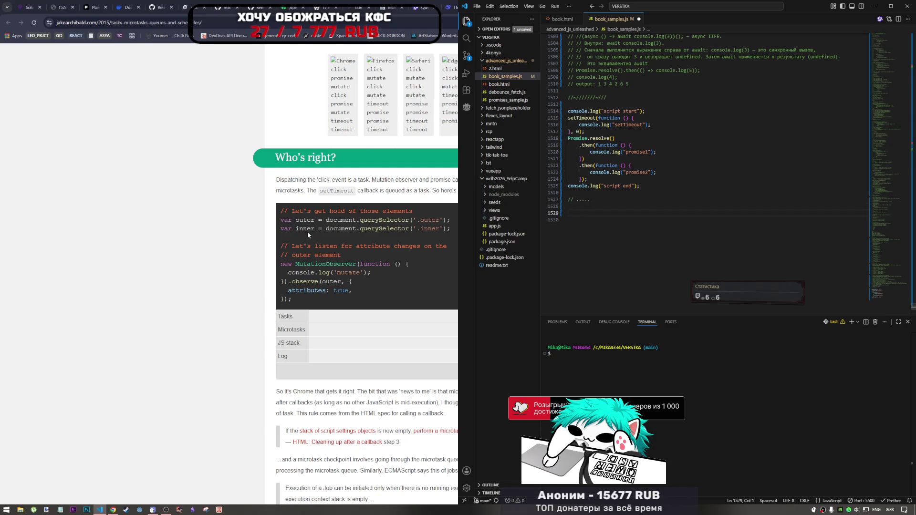
left_click(357, 274)
Step: Scroll back over the quiz code, then down to the inner.click() Try it test
scroll(357, 275, "down", 5)
scroll(350, 292, "up", 4)
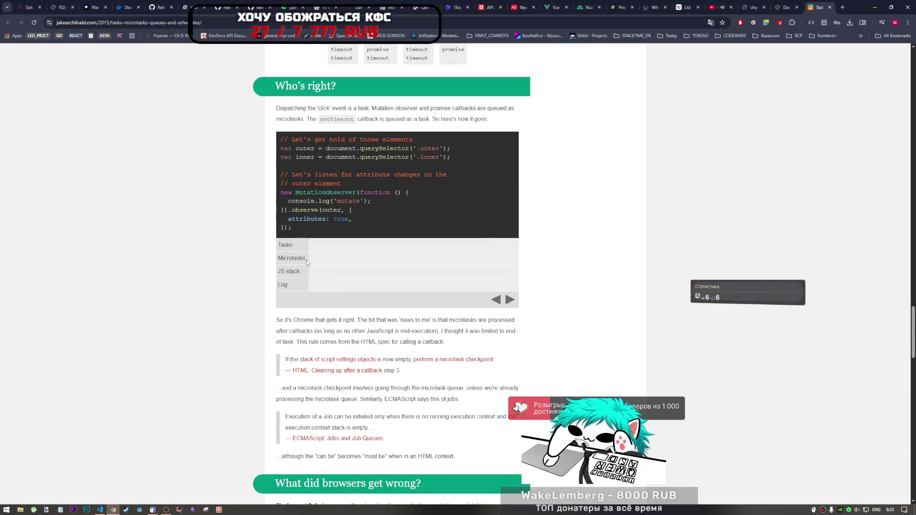
scroll(310, 274, "down", 8)
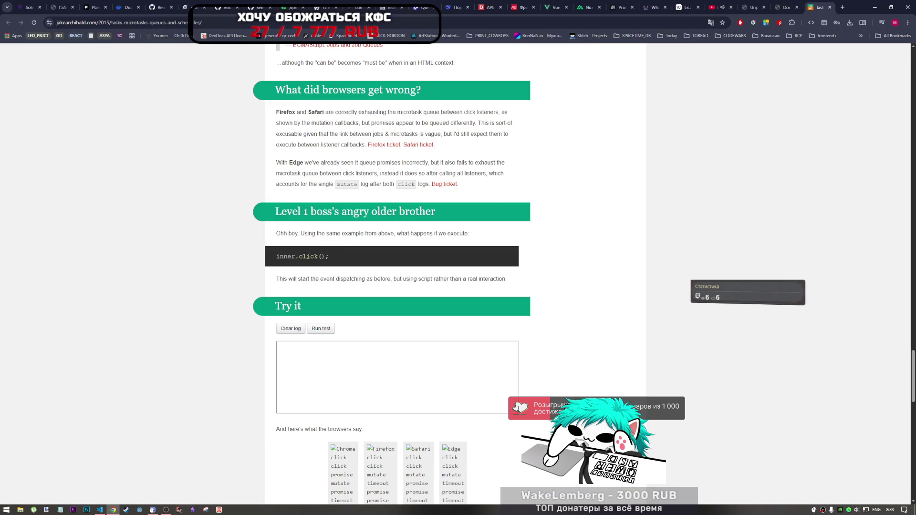
scroll(345, 257, "up", 10)
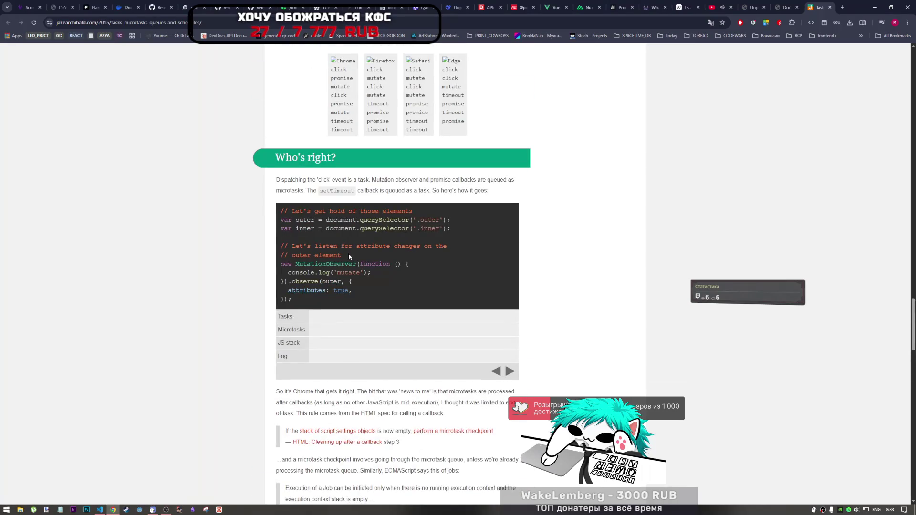
scroll(353, 261, "up", 10)
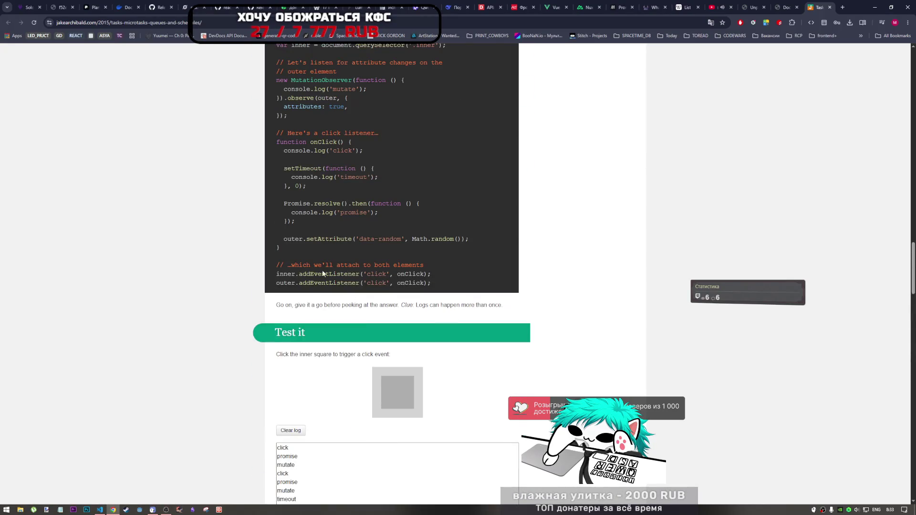
left_click_drag(274, 283, 413, 63)
left_click(296, 282)
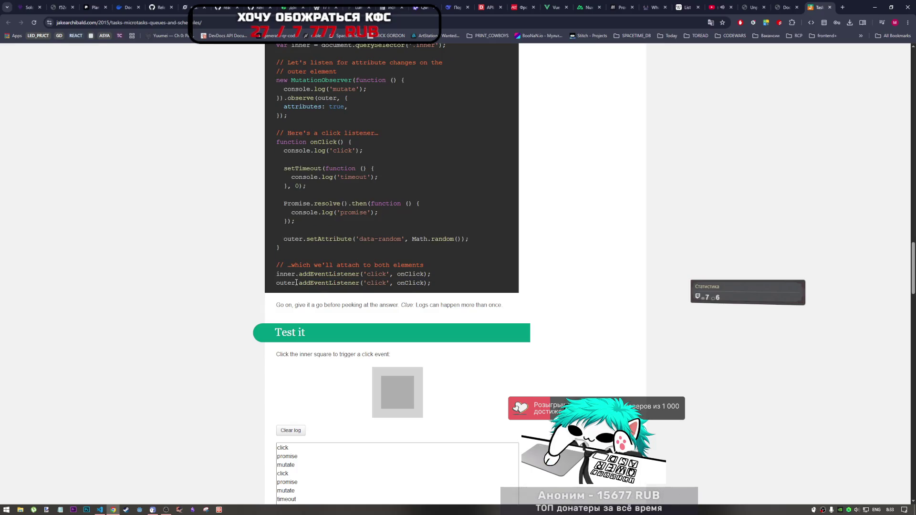
scroll(340, 306, "down", 15)
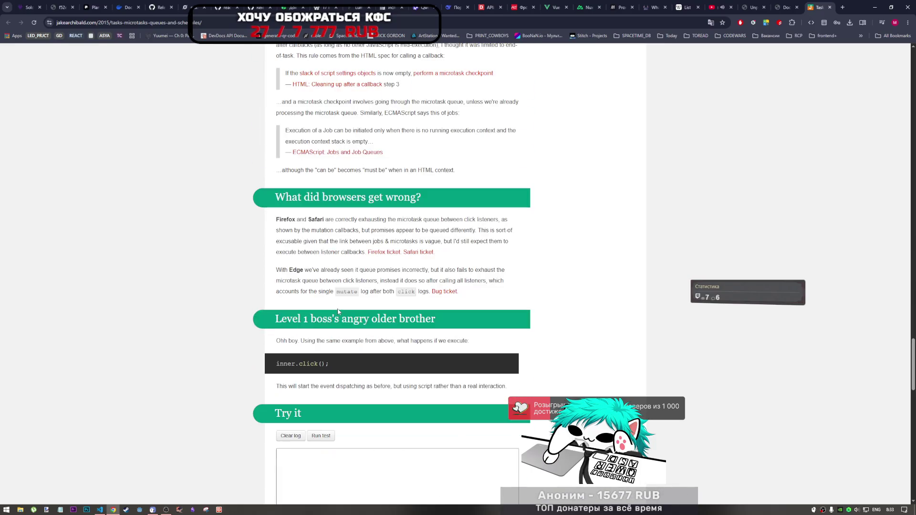
scroll(338, 311, "down", 2)
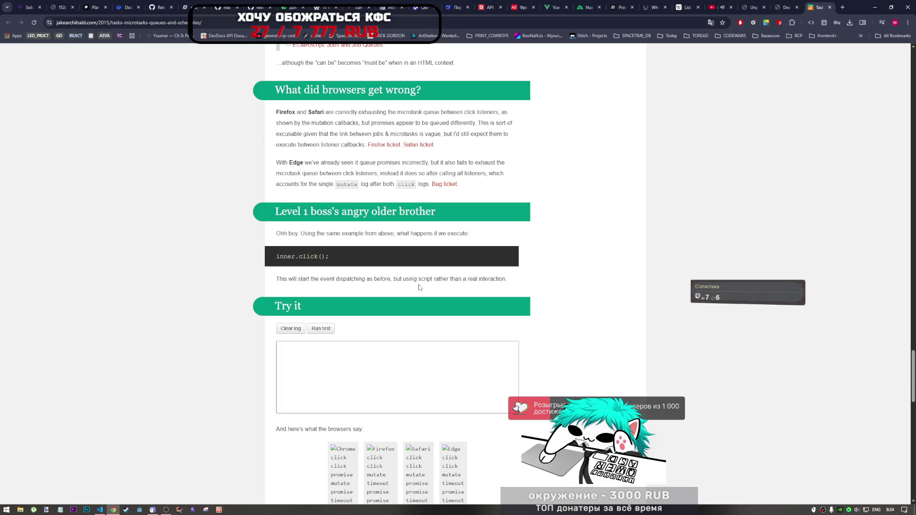
Step: Run the inner.click() test, read on to the 'Why is it different?' summary, and copy the article URL
left_click(327, 329)
scroll(429, 320, "down", 2)
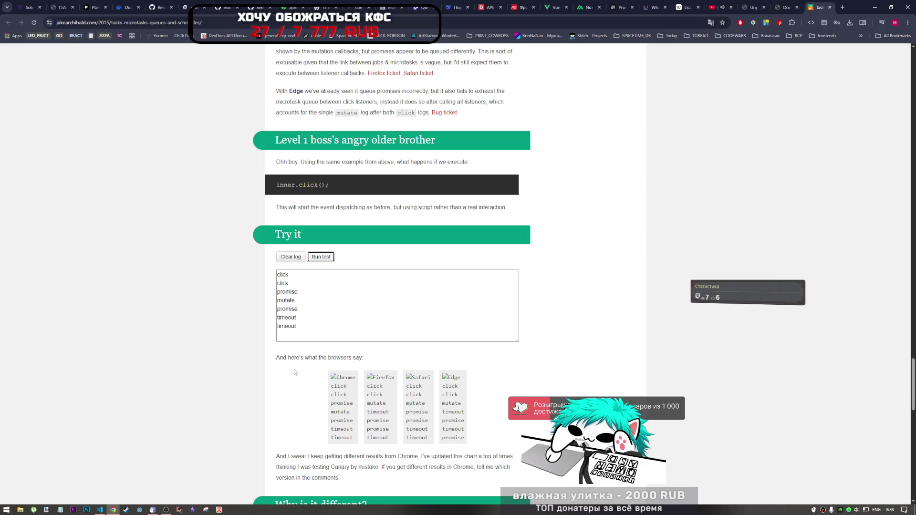
scroll(336, 364, "down", 4)
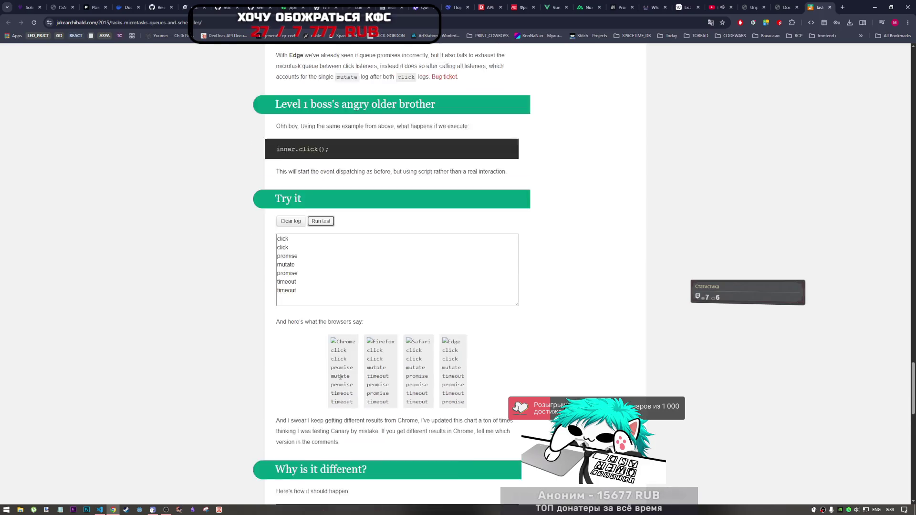
scroll(337, 377, "up", 2)
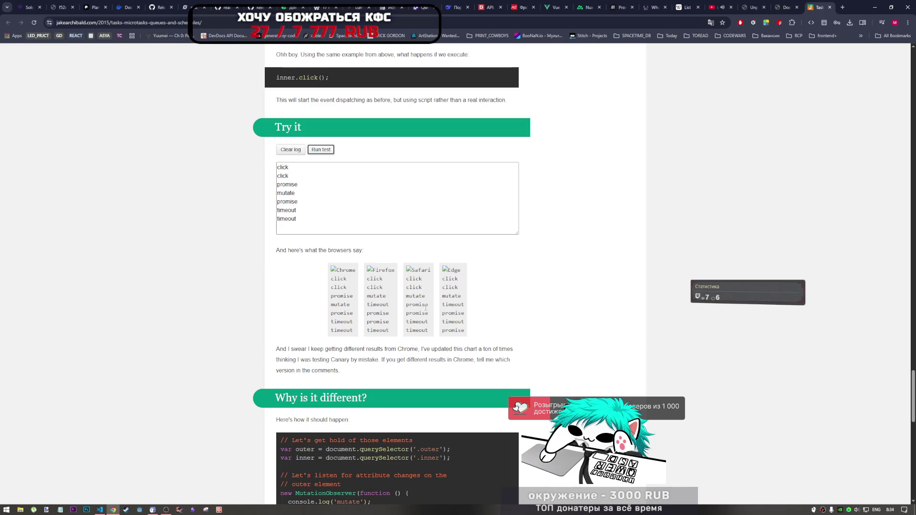
scroll(332, 311, "down", 5)
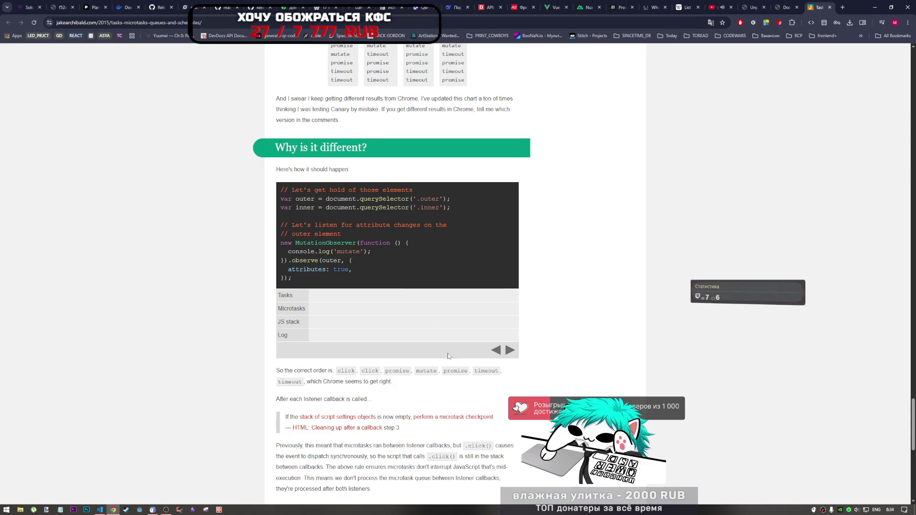
scroll(403, 384, "down", 2)
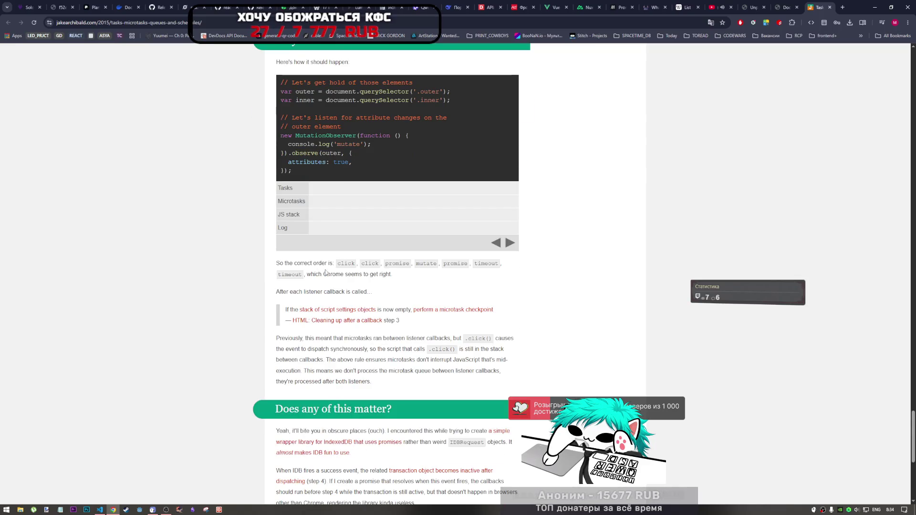
scroll(353, 350, "up", 2)
scroll(353, 350, "down", 8)
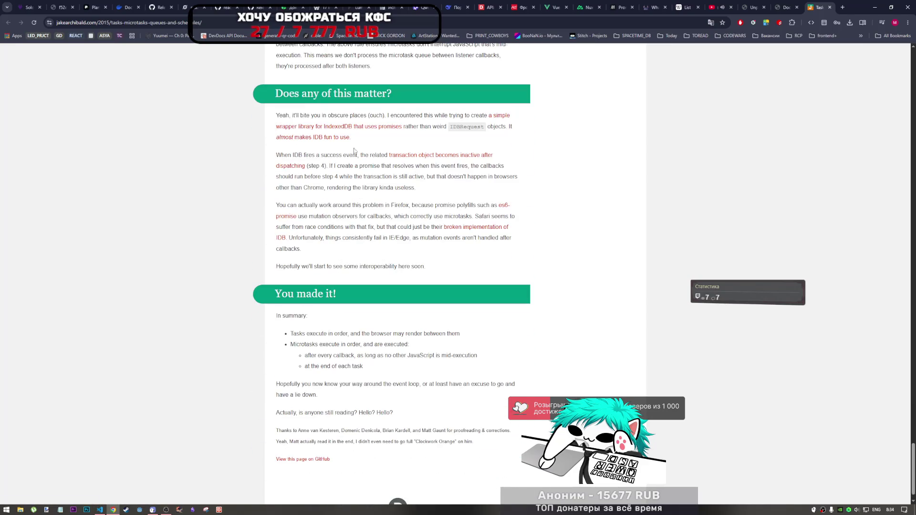
scroll(371, 245, "up", 4)
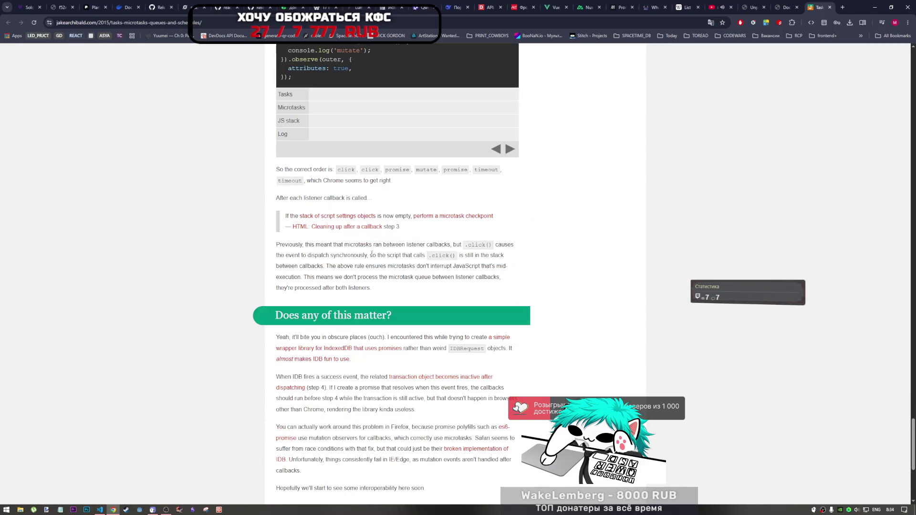
left_click(229, 23)
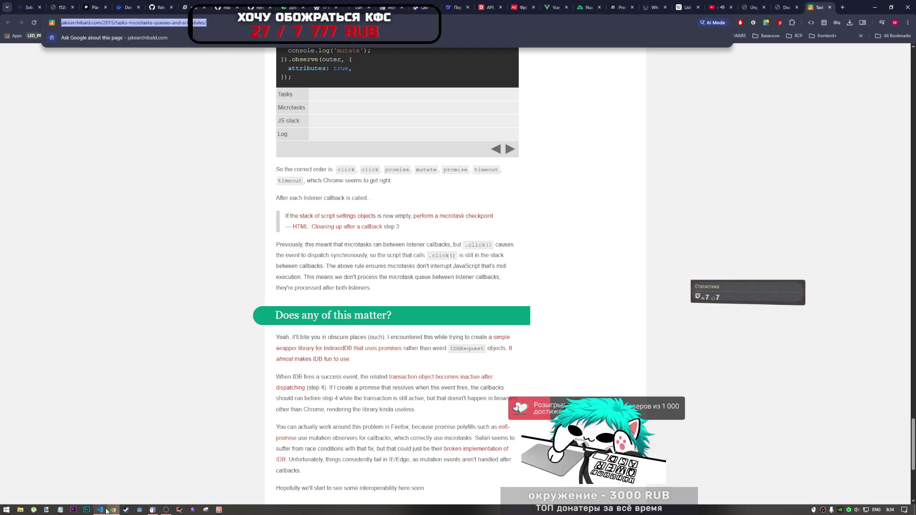
Step: Paste the article URL after the '// .....' comment on line 1527 and add a short Russian note
left_click(100, 509)
left_click(606, 206)
left_click(606, 200)
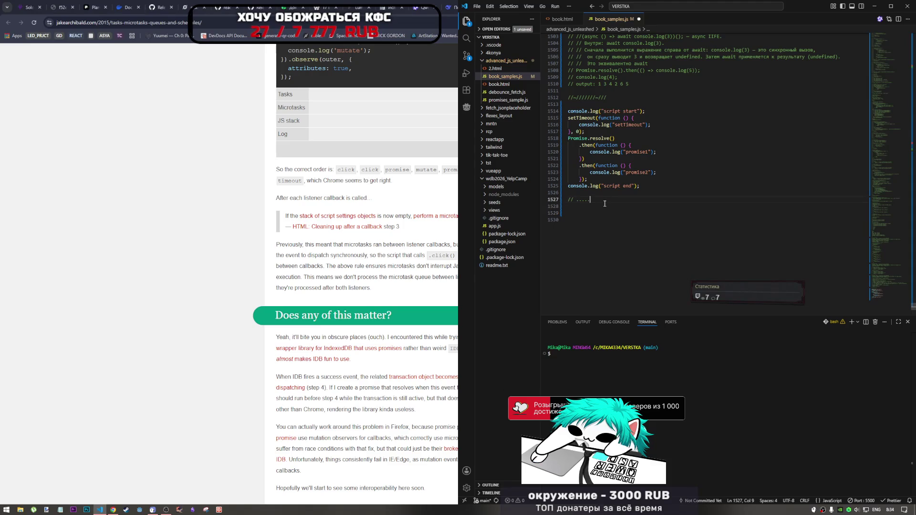
type("https://jakearchibald.com/2015/tasks-microtasks-queues-and-schedules/")
key("Down")
key("Down")
key("Down")
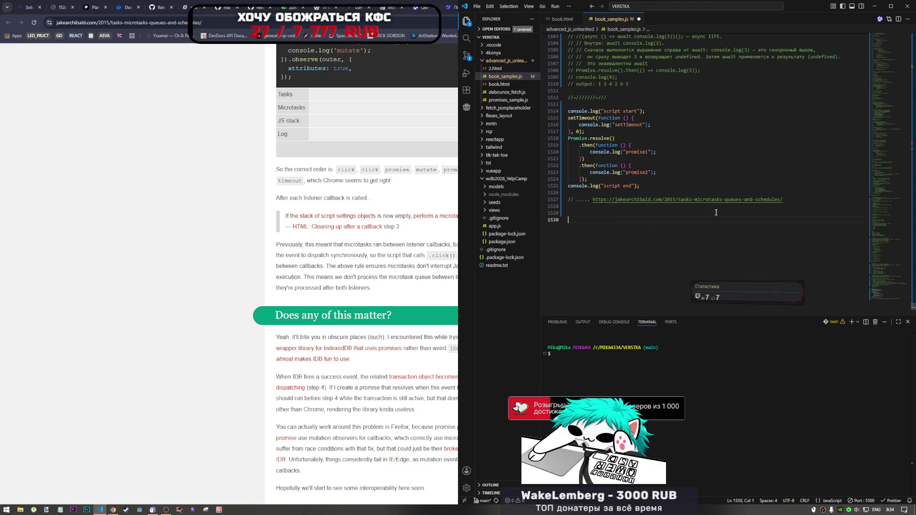
left_click(580, 200)
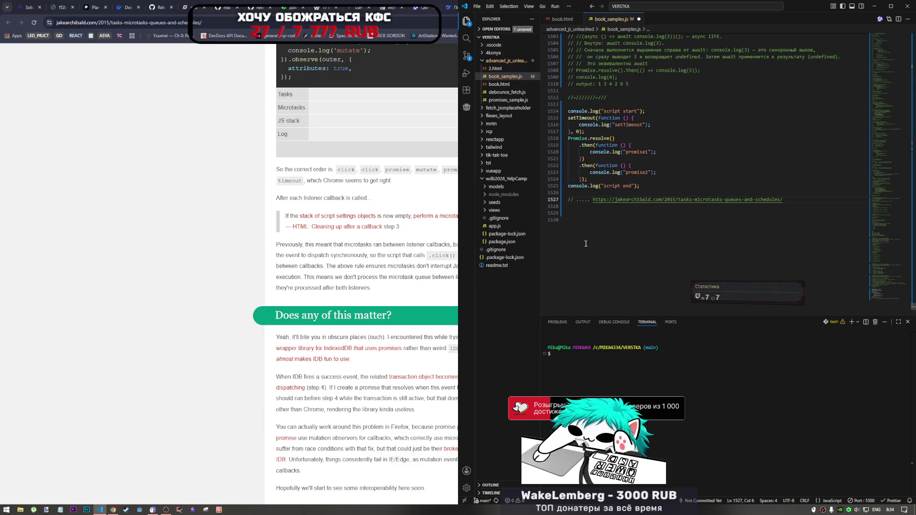
type(".c.h")
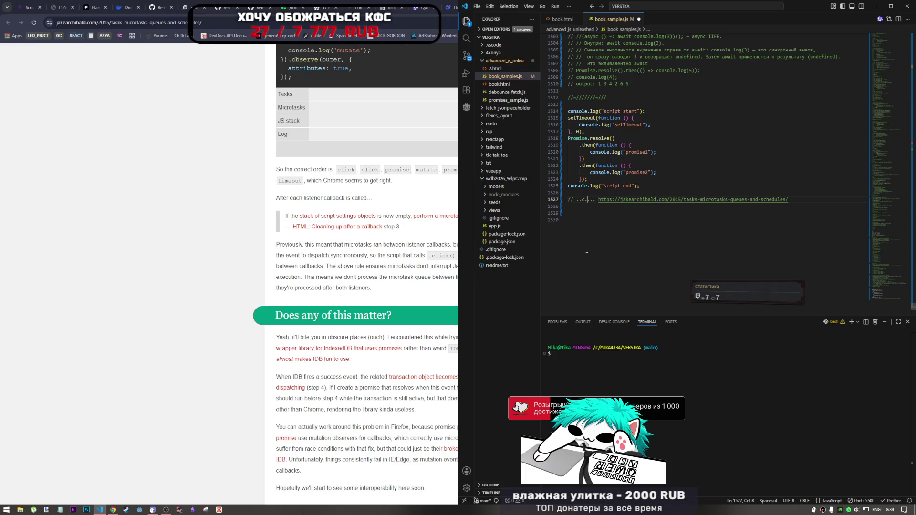
key("BackSpace")
key("BackSpace")
key("BackSpace")
key("alt+shift")
type("сюр")
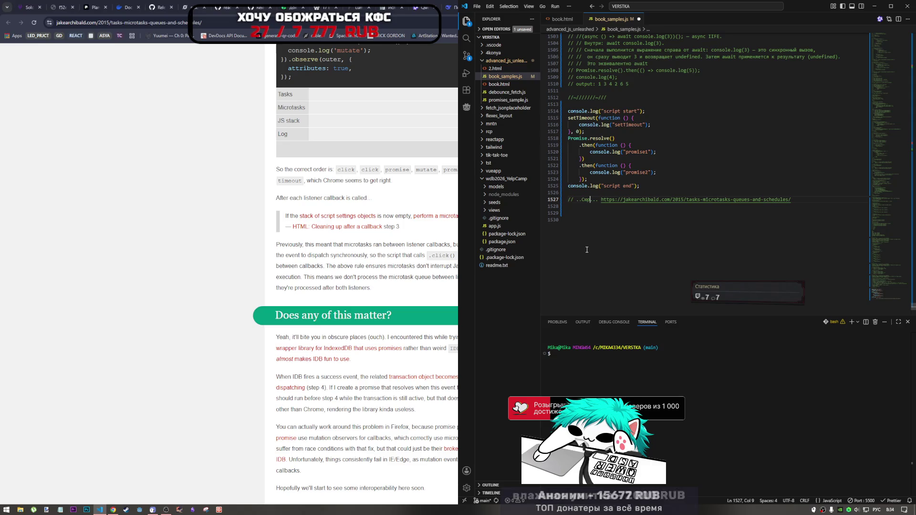
left_click(588, 229)
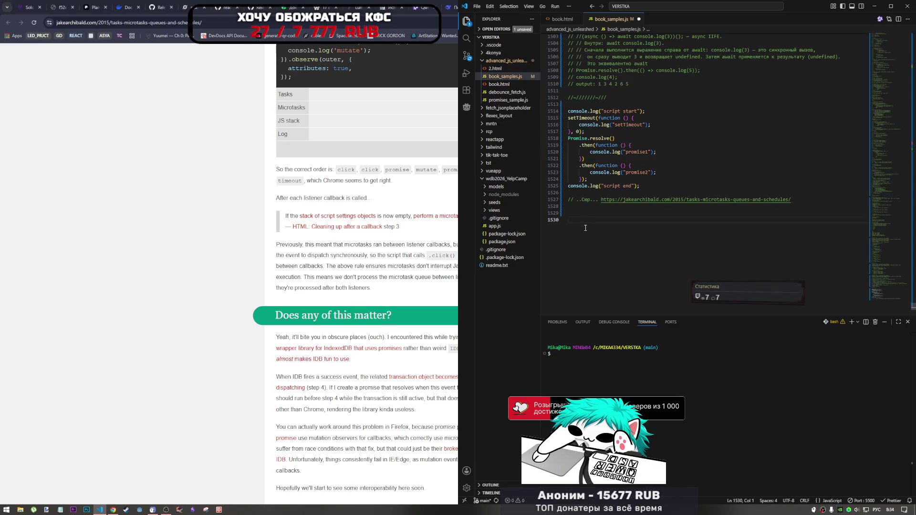
left_click(437, 236)
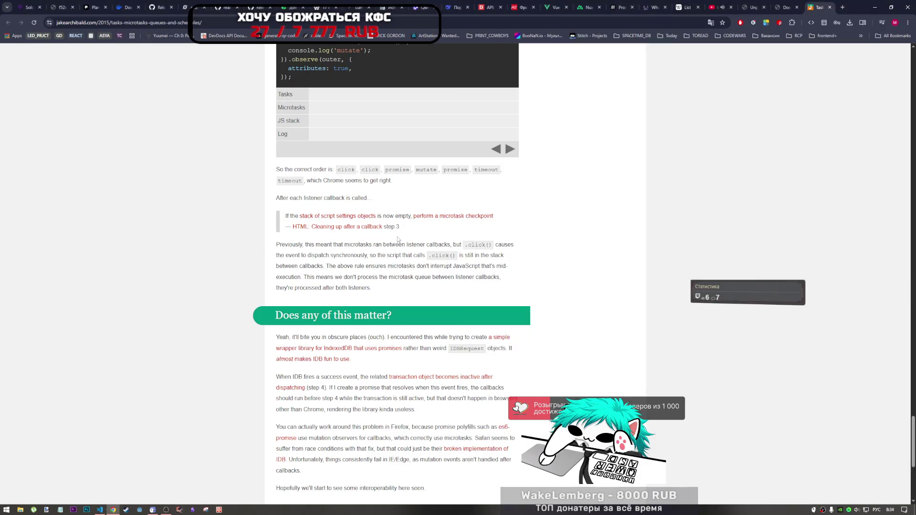
Step: Close the article and book.html DevTools tabs, reopen book.html, and return to the PDF at page 202
left_click(830, 8)
left_click(785, 7)
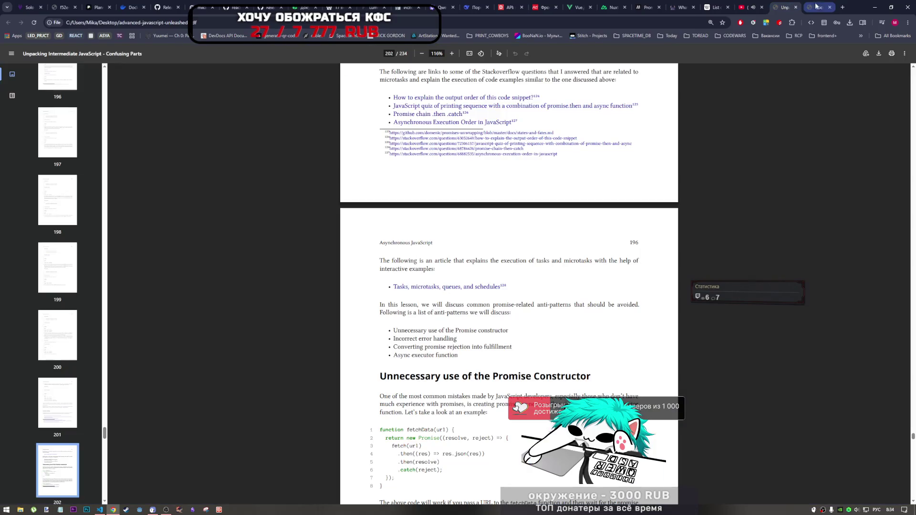
left_click(822, 7)
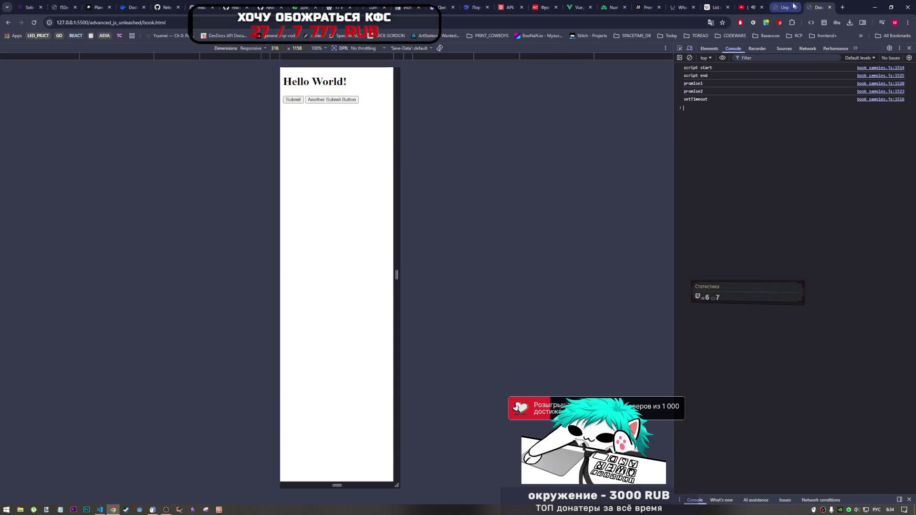
left_click(830, 7)
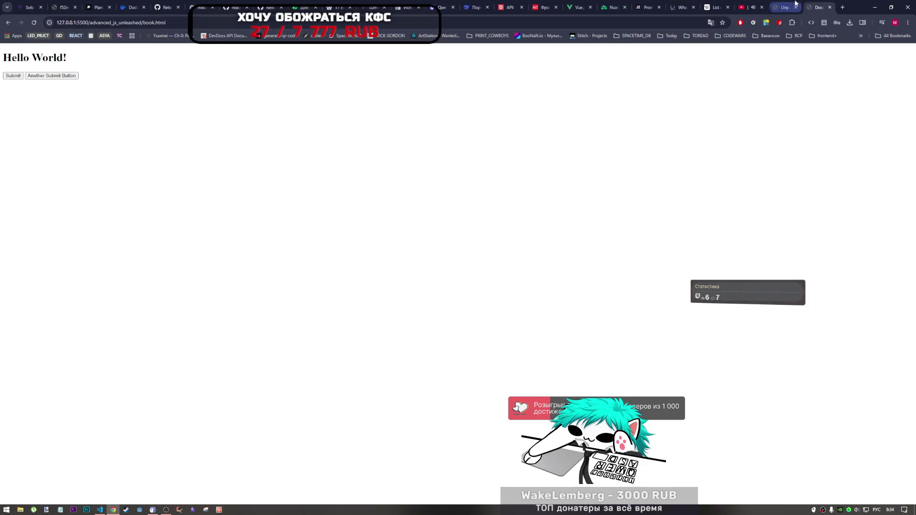
left_click(780, 7)
left_click(820, 7)
right_click(693, 166)
key("Escape")
left_click(773, 6)
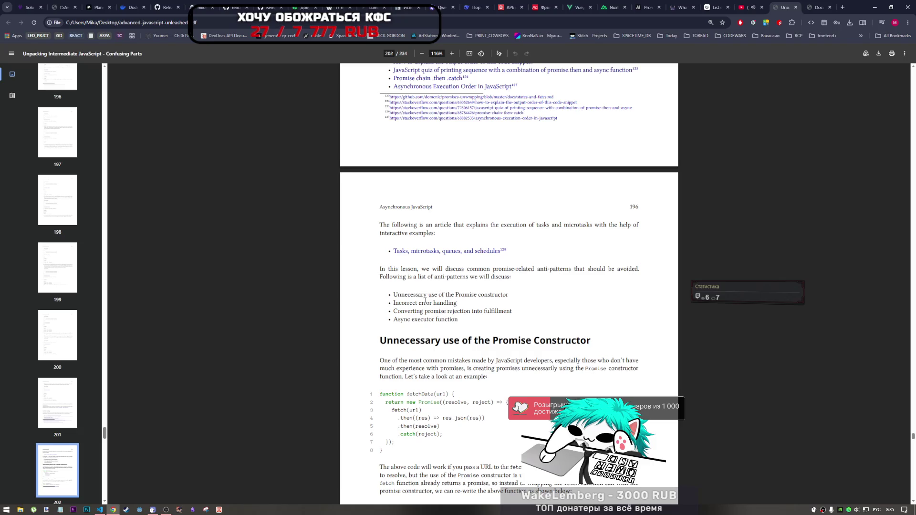
Step: Highlight text in 'Unnecessary use of the Promise Constructor' and scroll through its fetchData examples
left_click_drag(420, 297, 458, 297)
left_click(489, 300)
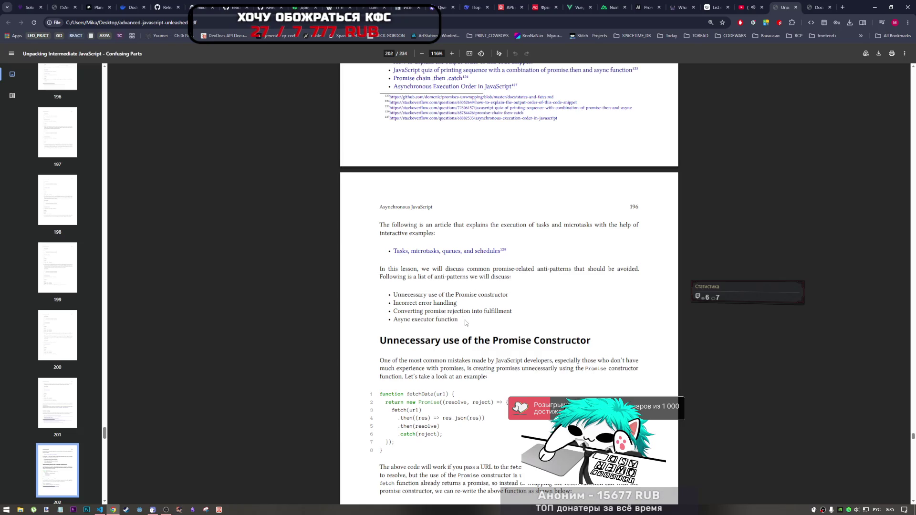
scroll(466, 323, "down", 3)
scroll(400, 223, "down", 1)
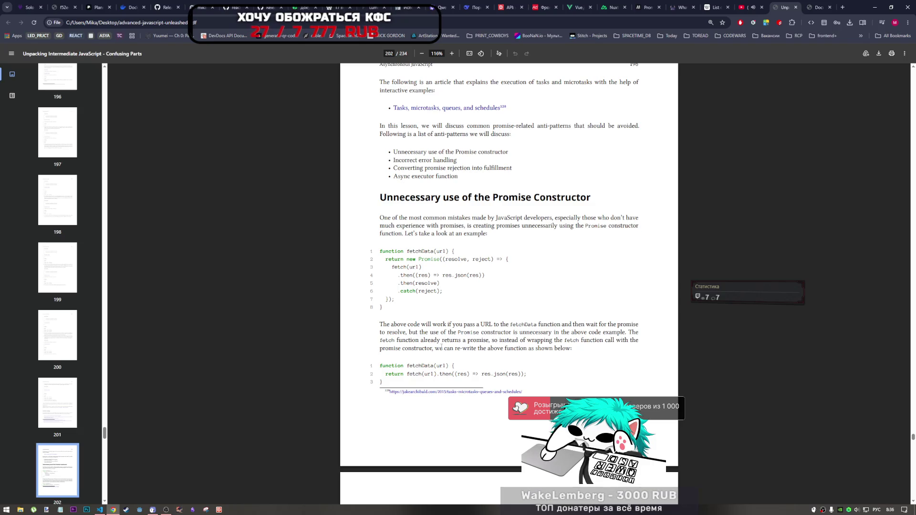
Step: Read past the rewritten fetchData function to page 203, where Incorrect Error Handling begins
left_click_drag(445, 349, 507, 352)
scroll(387, 380, "down", 4)
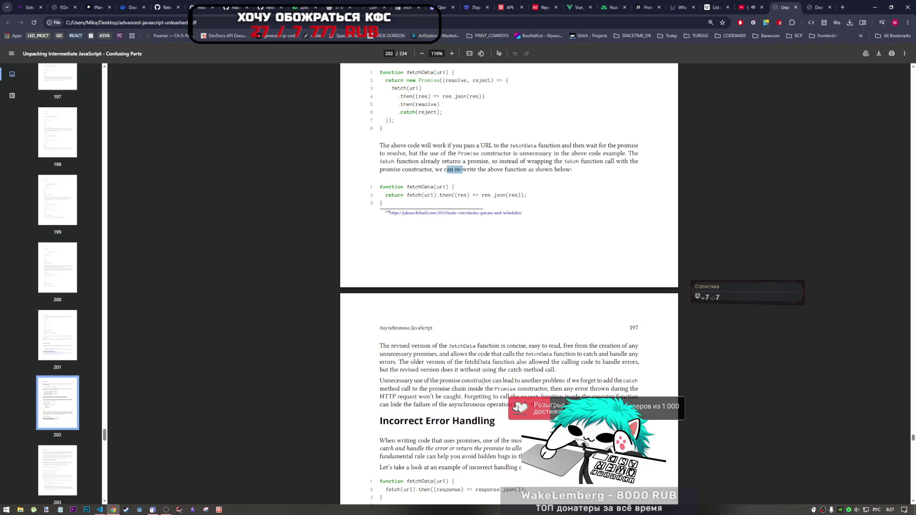
left_click(745, 7)
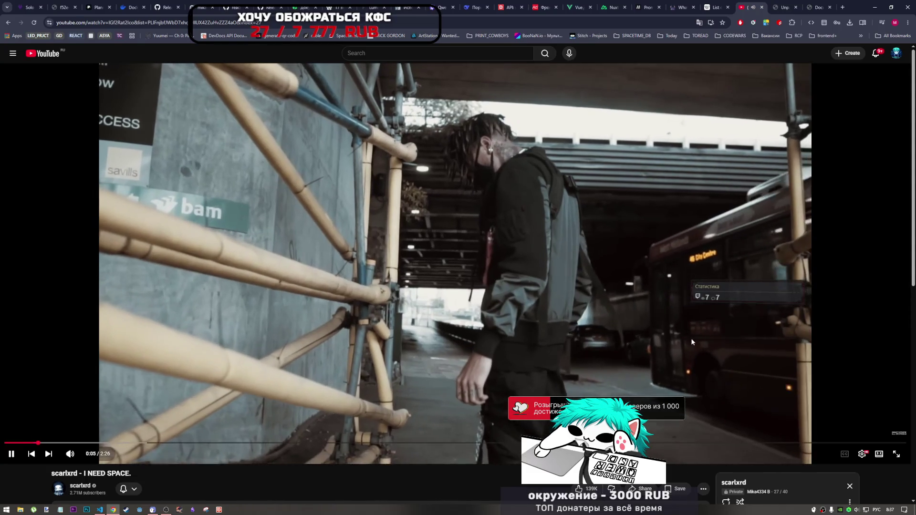
key("ctrl+Tab")
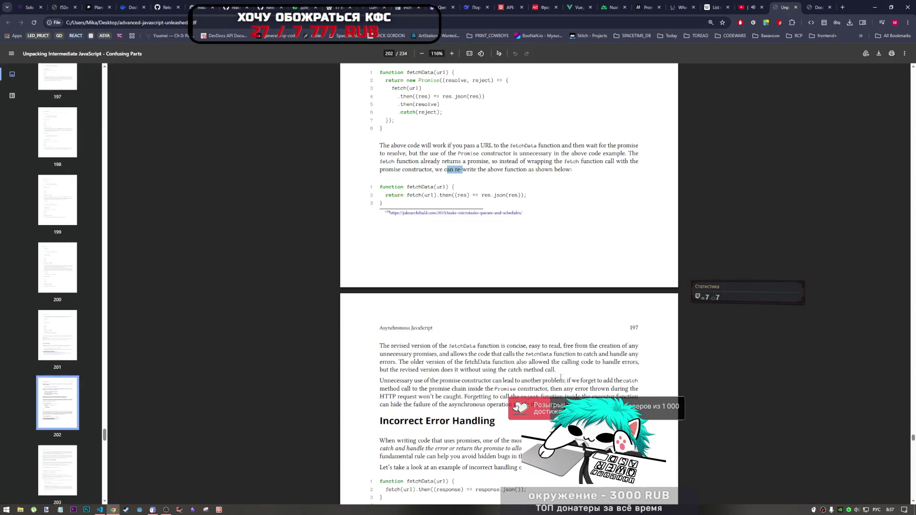
left_click(561, 378)
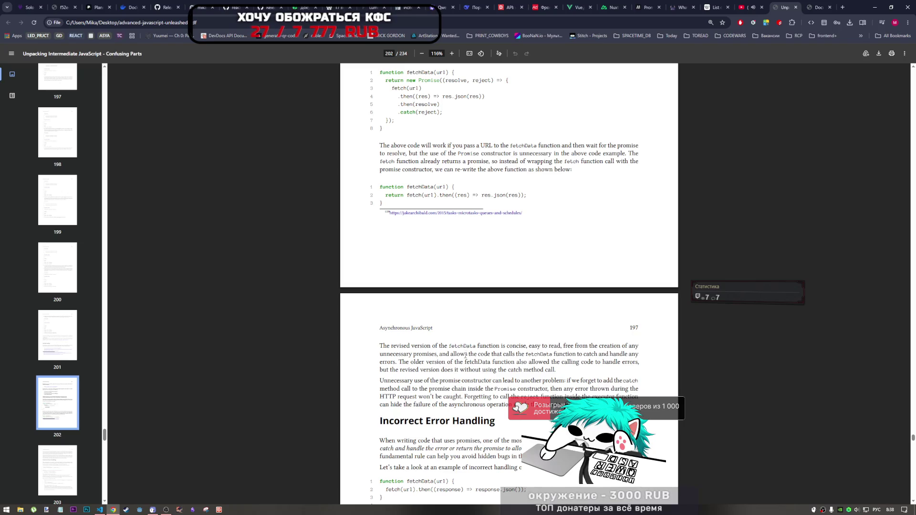
scroll(519, 368, "down", 2)
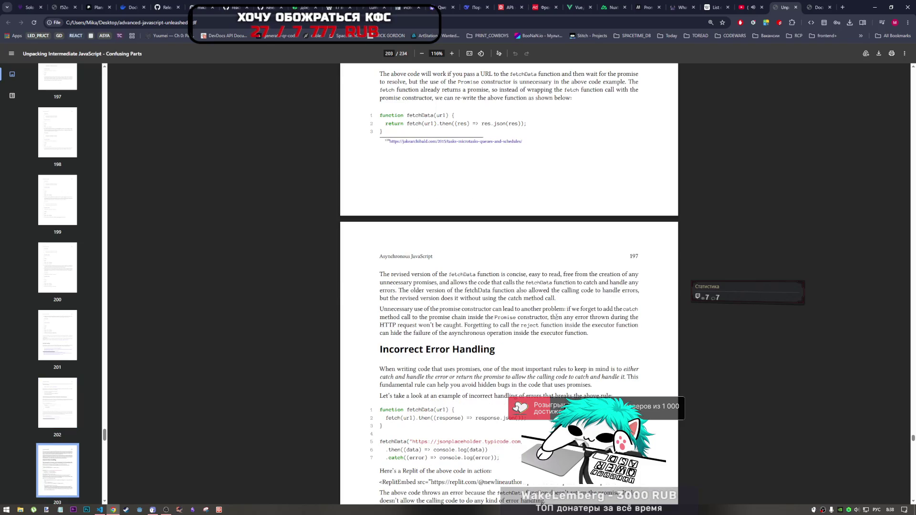
Step: Highlight the catch-call phrase, the rewritten then call and the executor-function sentence while reading
double_click(637, 310)
left_click_drag(401, 317, 497, 326)
left_click(499, 323)
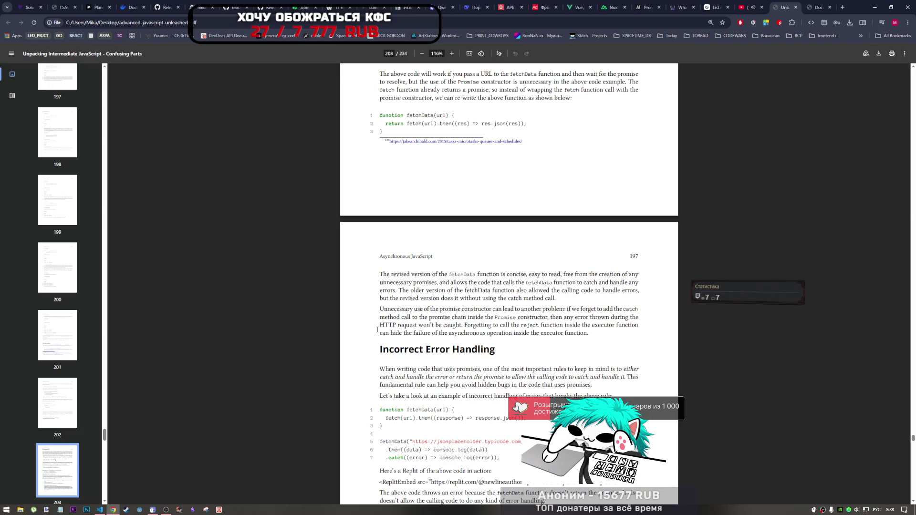
scroll(451, 325, "up", 4)
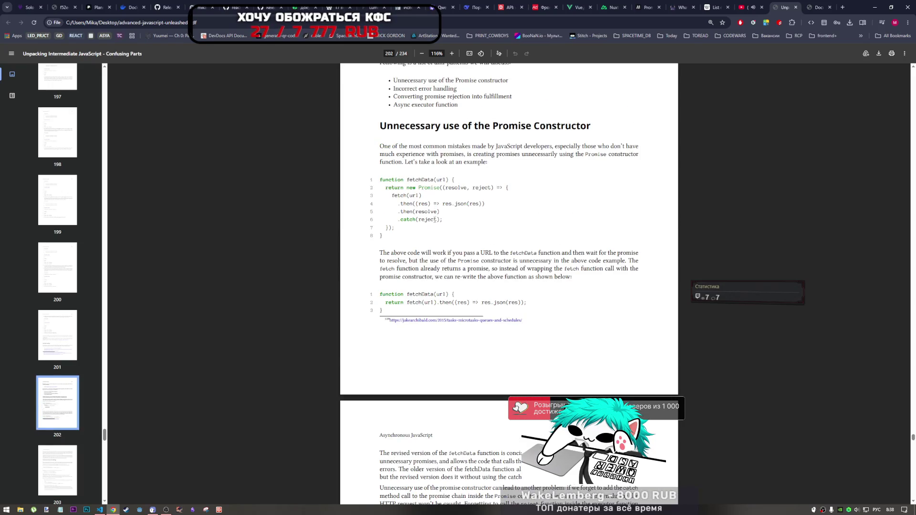
scroll(421, 324, "down", 3)
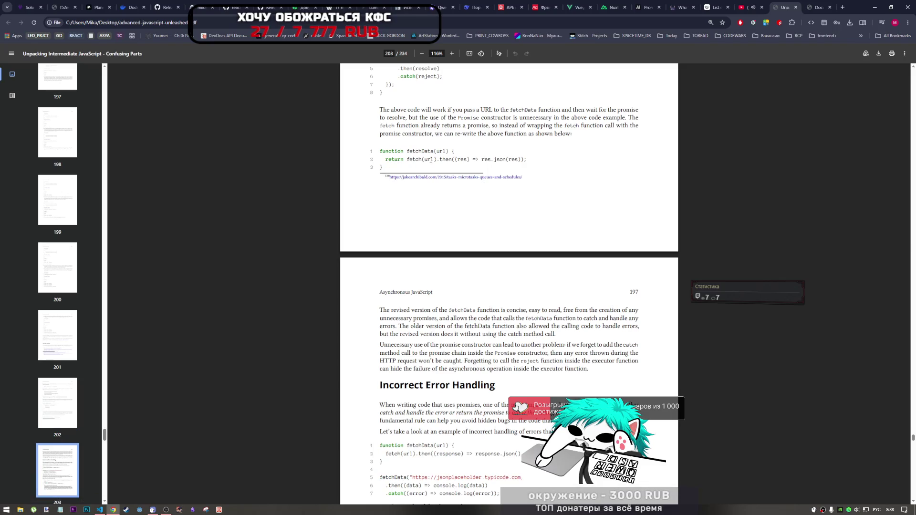
left_click_drag(439, 160, 485, 163)
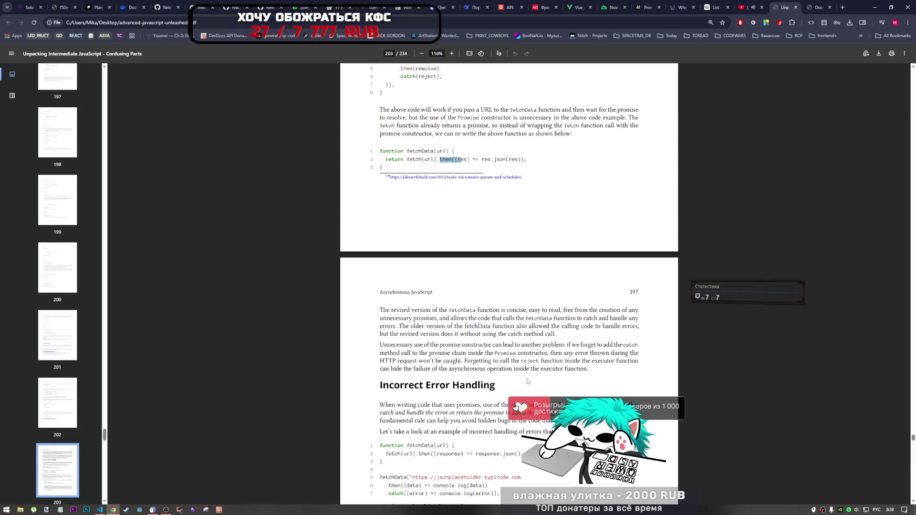
left_click_drag(501, 368, 579, 369)
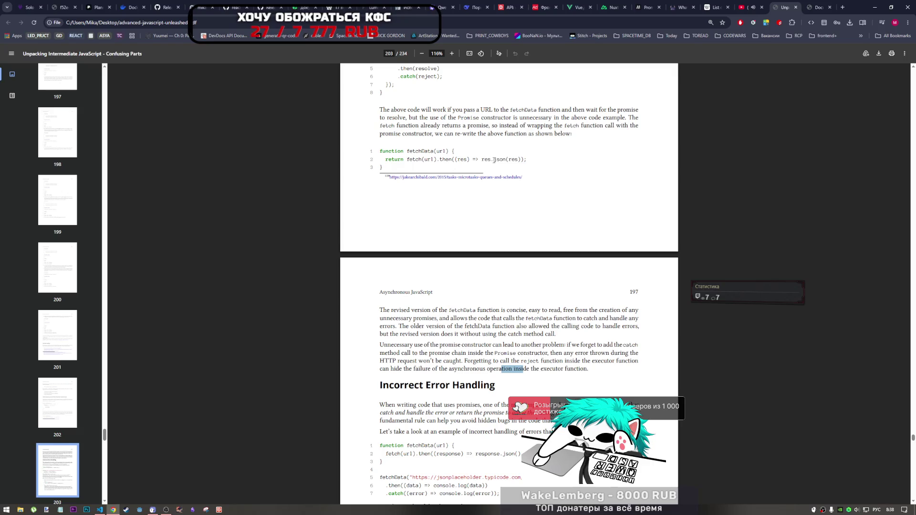
Step: Return to page 202 and select the three-line fetchData rewrite to copy it
scroll(444, 286, "down", 5)
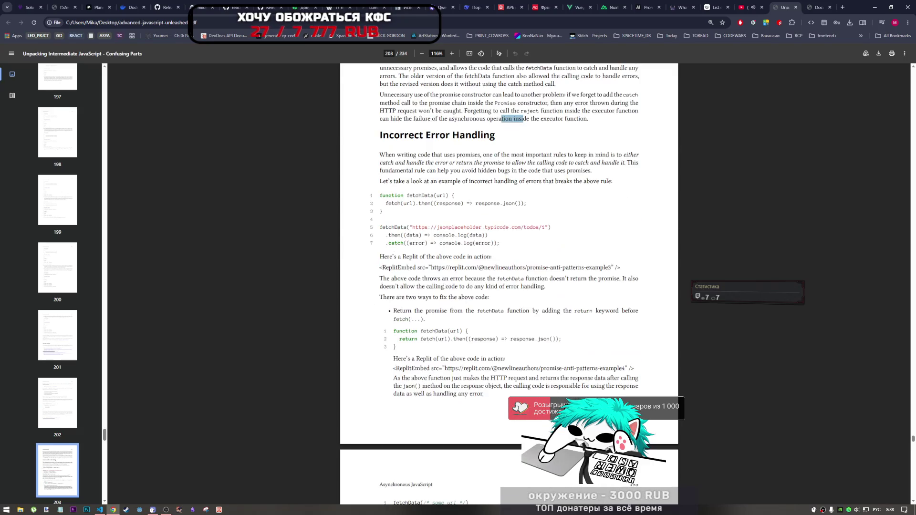
scroll(444, 286, "down", 3)
scroll(447, 260, "up", 3)
scroll(447, 260, "up", 6)
left_click_drag(385, 239, 377, 224)
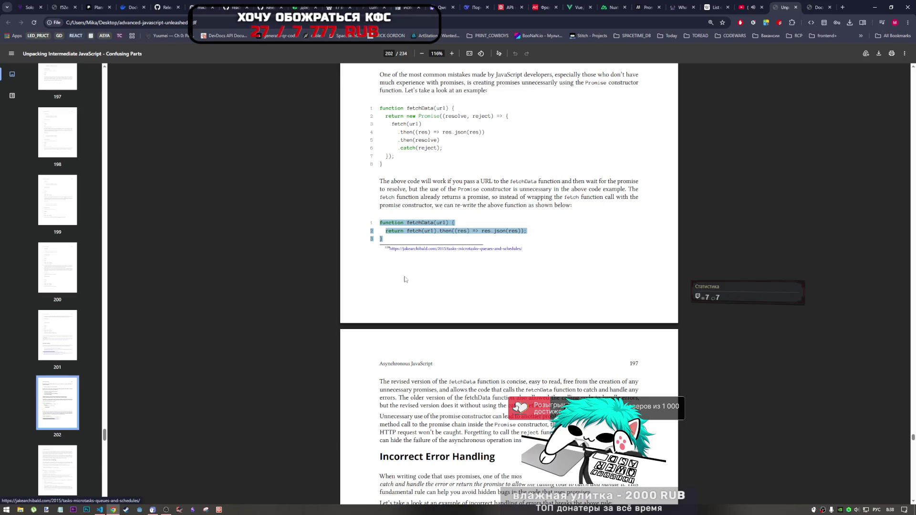
left_click(99, 509)
Step: Paste the three-line fetchData at line 1529, strip its stray line numbers, re-indent and save
type("function fetchData(url) { 2 return fetch(url).then((res) => res.json(res)); 3 }")
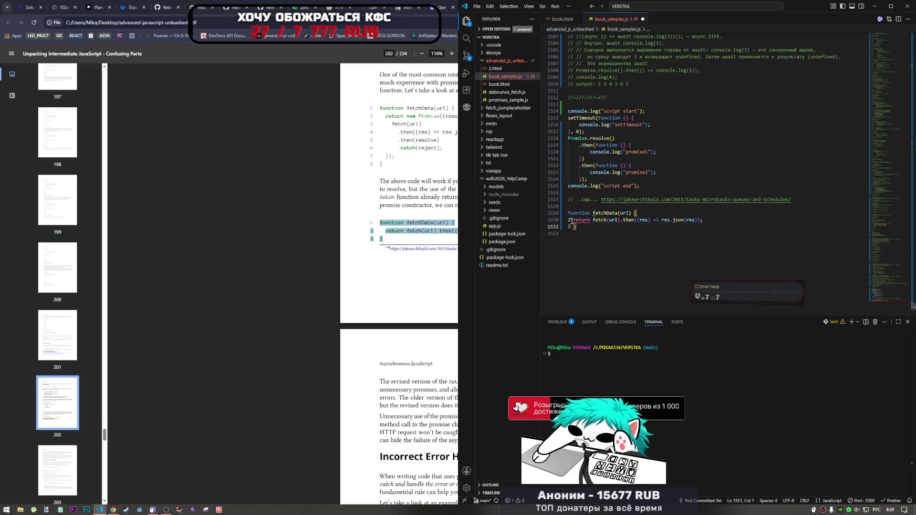
key("Down")
key("BackSpace")
key("Left")
key("BackSpace")
key("BackSpace")
key("Up")
key("BackSpace")
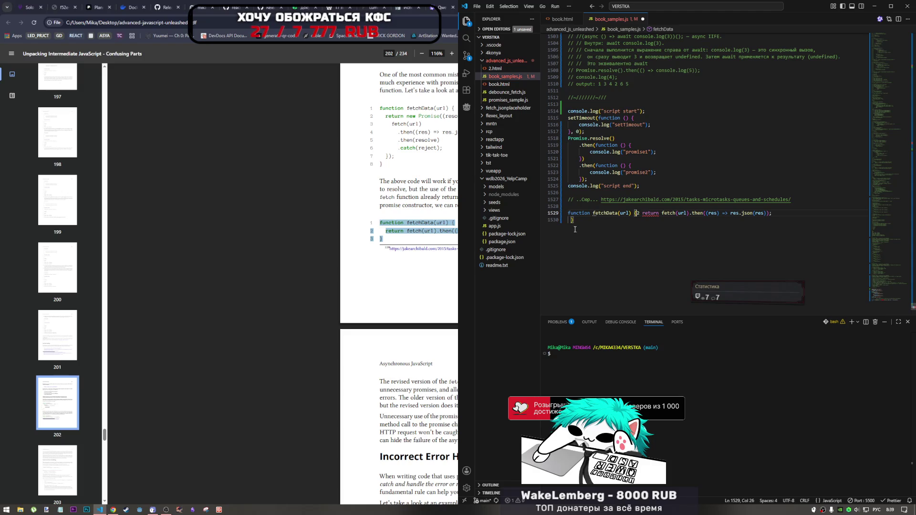
key("Delete")
key("Delete")
key("Return")
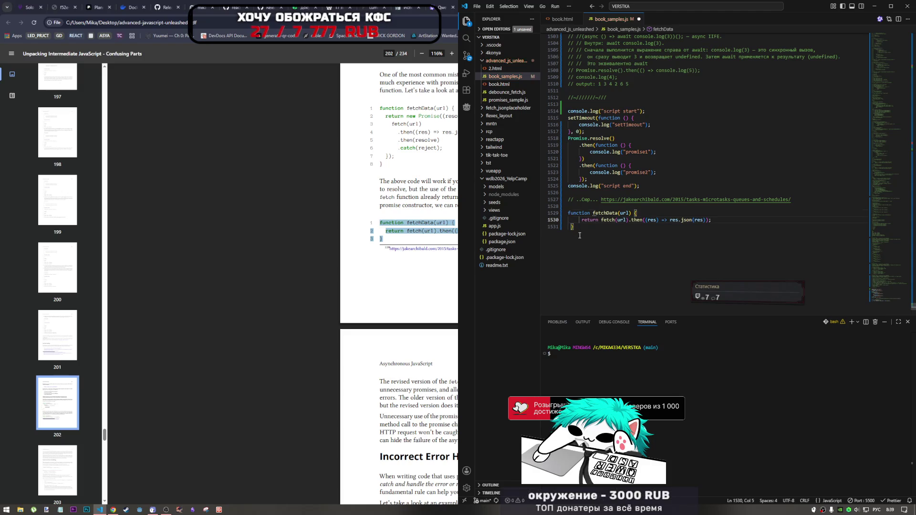
key("ctrl+s")
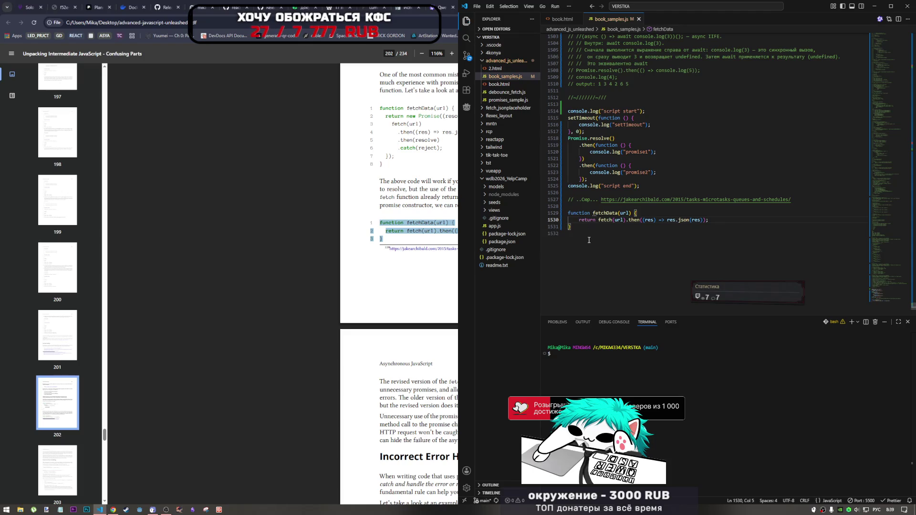
left_click(437, 270)
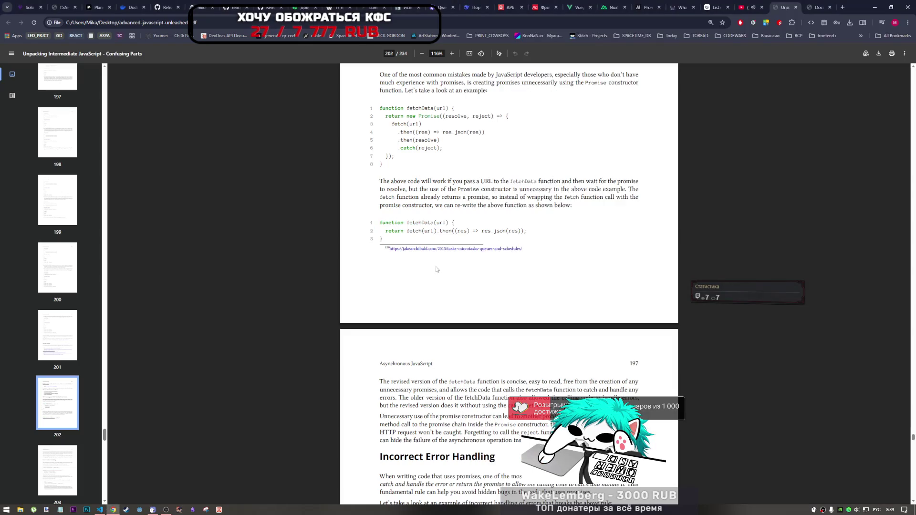
Step: Scroll the PDF down to page 203's Incorrect Error Handling fetchData example with then and catch
scroll(466, 263, "down", 2)
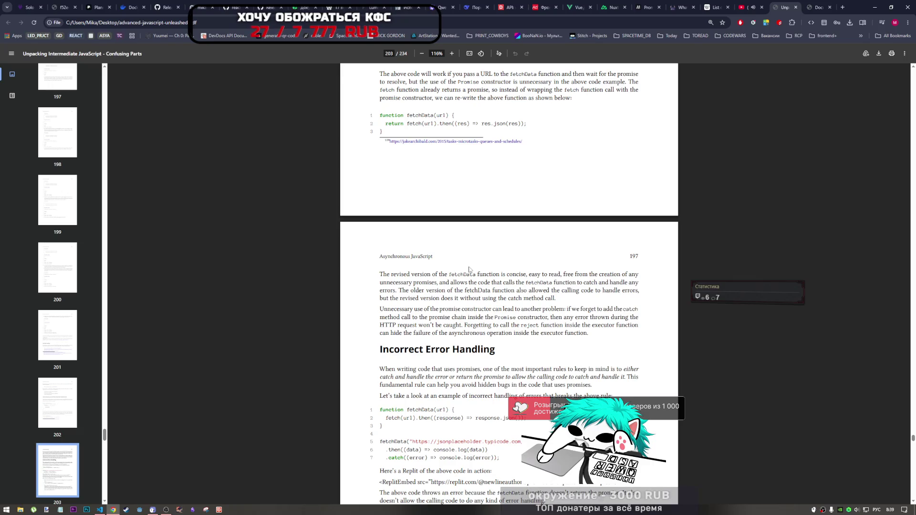
scroll(469, 269, "down", 5)
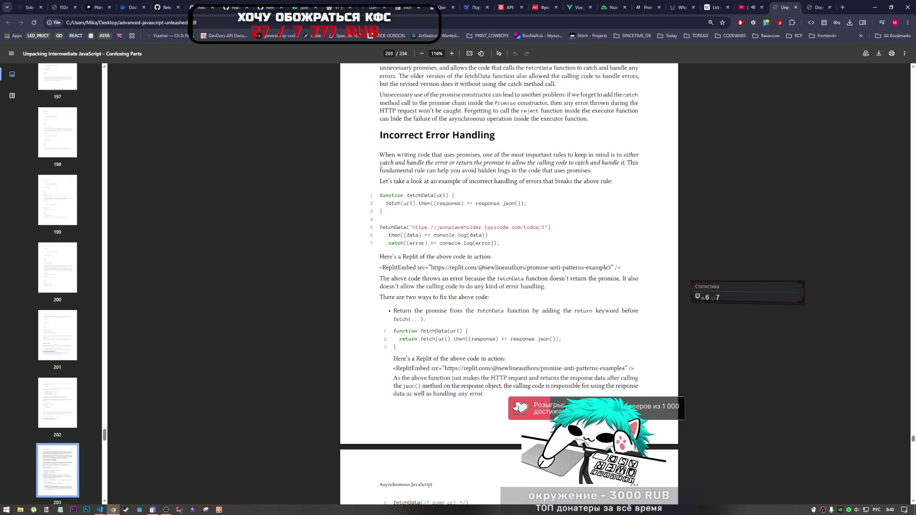
left_click_drag(380, 162, 552, 163)
left_click(382, 219)
scroll(382, 219, "down", 1)
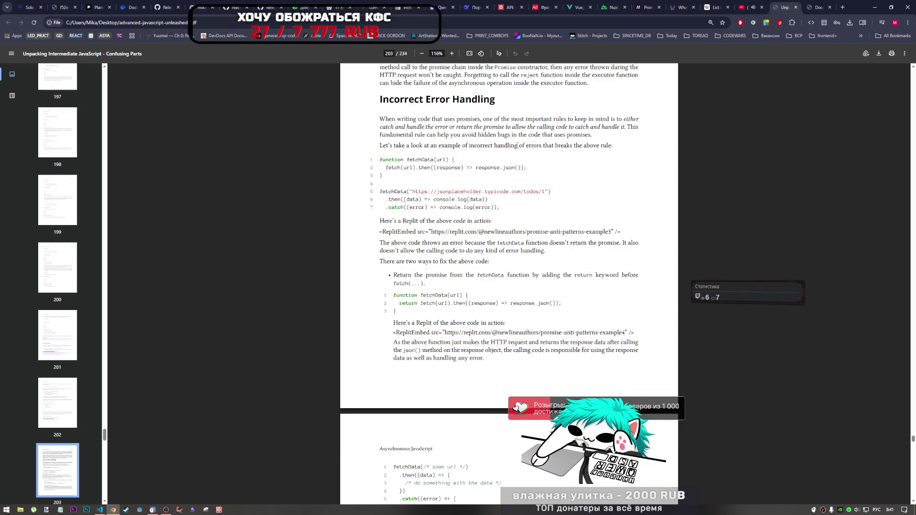
scroll(571, 180, "down", 2)
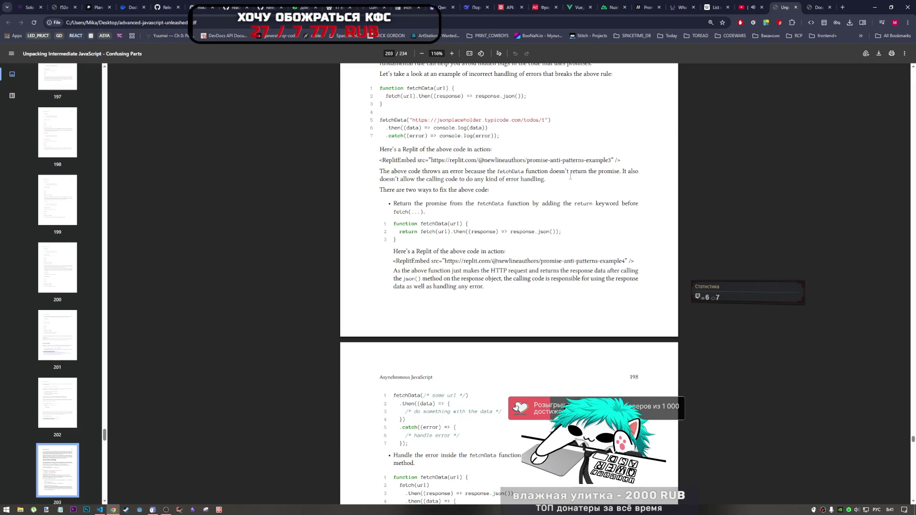
scroll(561, 178, "up", 1)
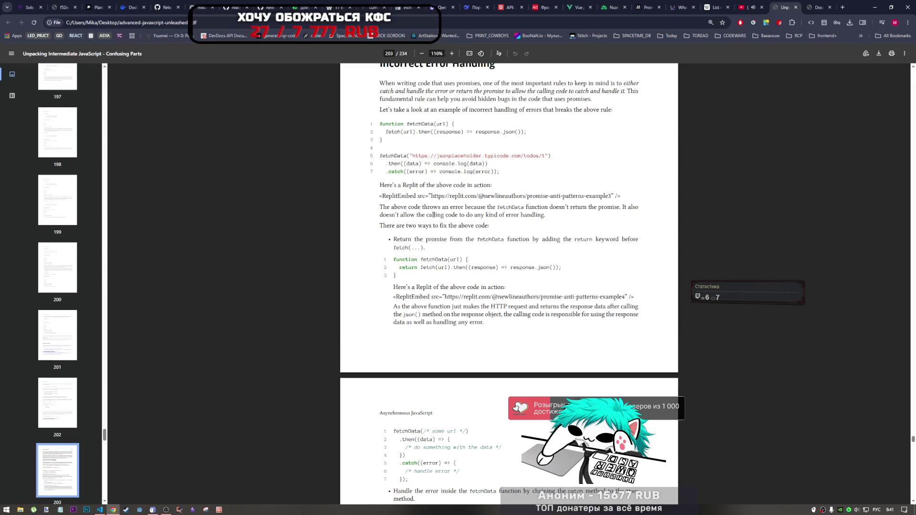
scroll(490, 219, "down", 3)
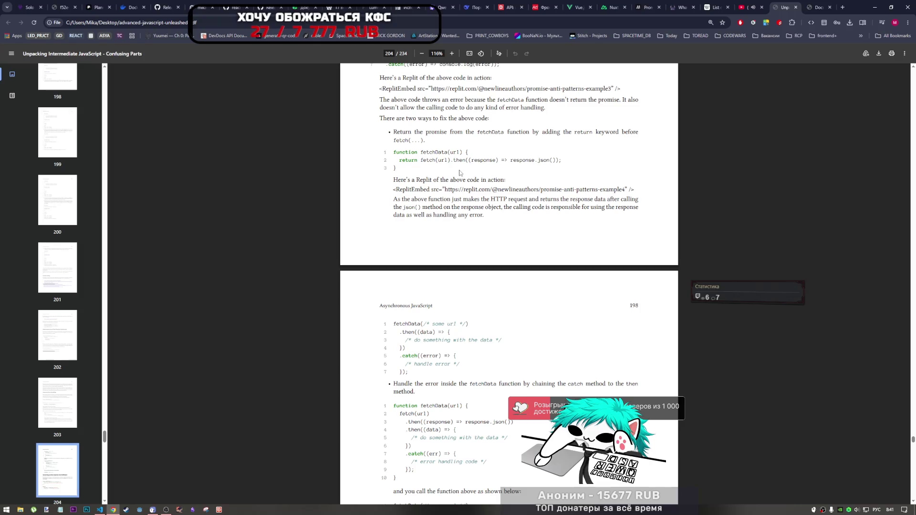
scroll(450, 202, "down", 1)
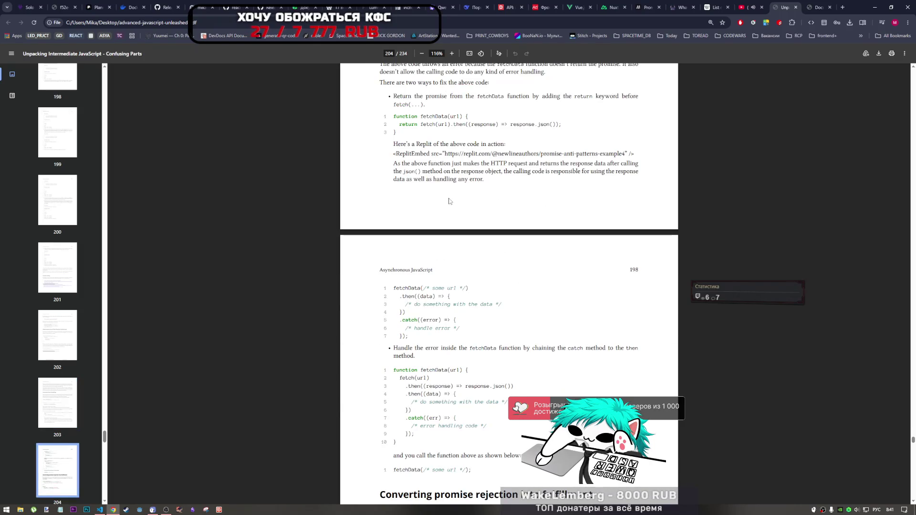
scroll(449, 202, "down", 4)
scroll(449, 203, "up", 5)
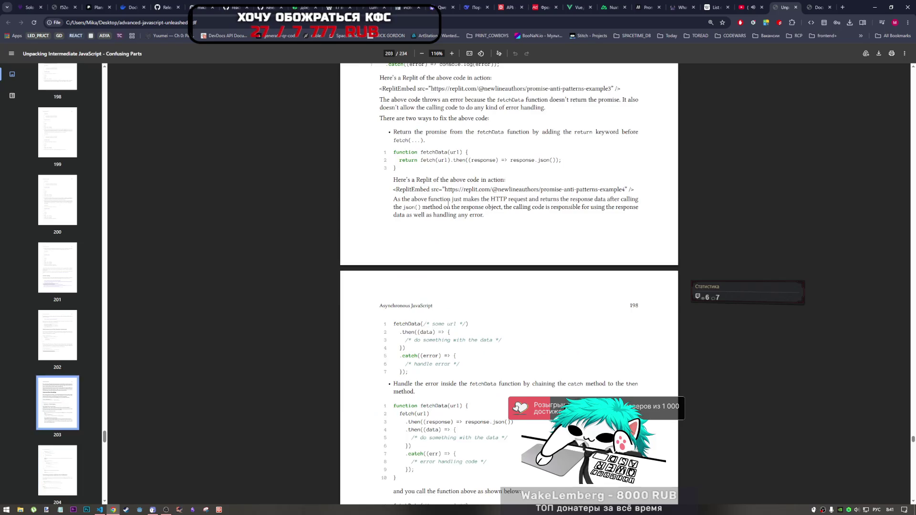
scroll(448, 203, "up", 4)
scroll(429, 222, "down", 1)
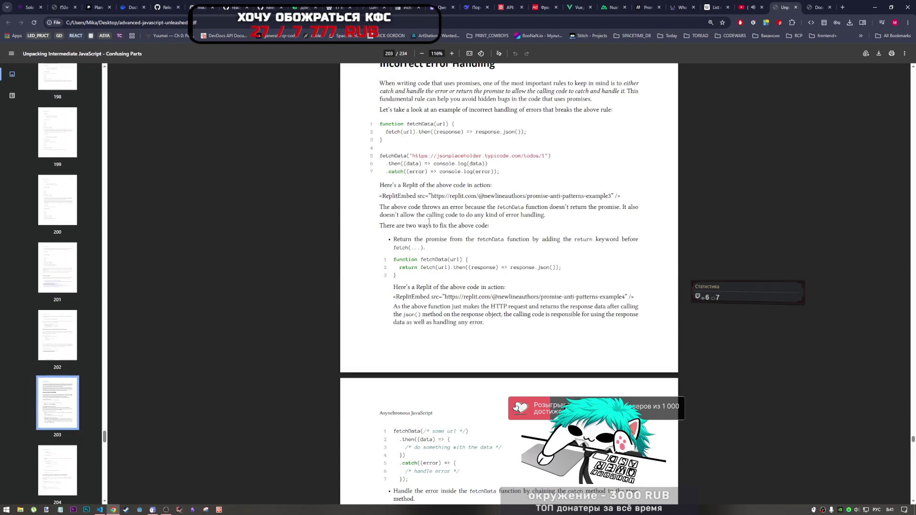
scroll(429, 222, "down", 2)
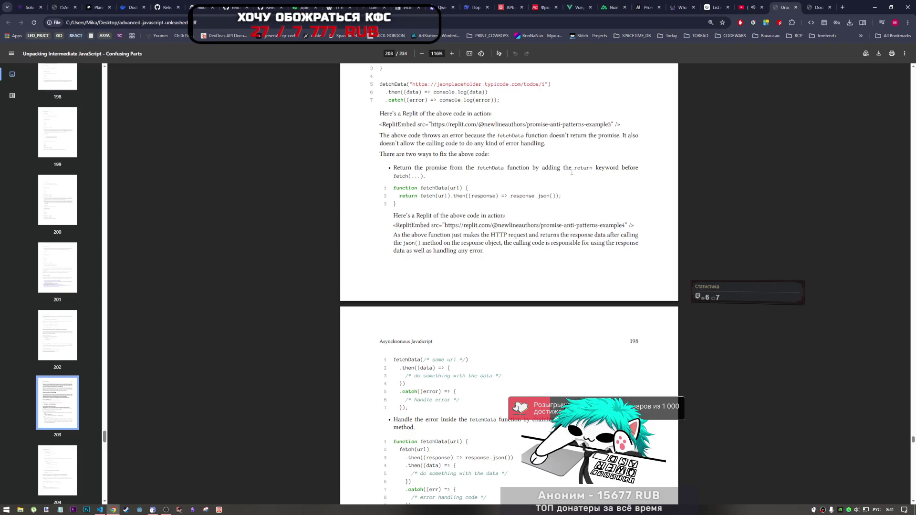
scroll(508, 186, "up", 2)
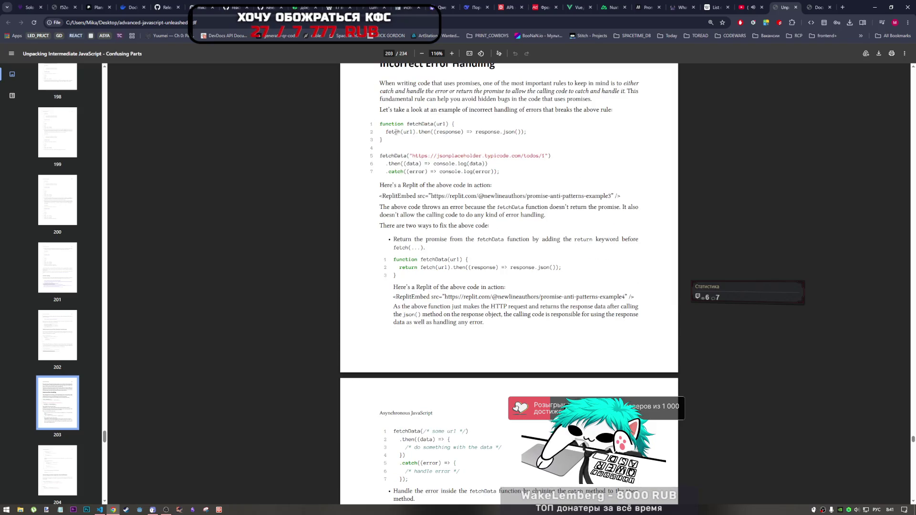
scroll(497, 232, "down", 1)
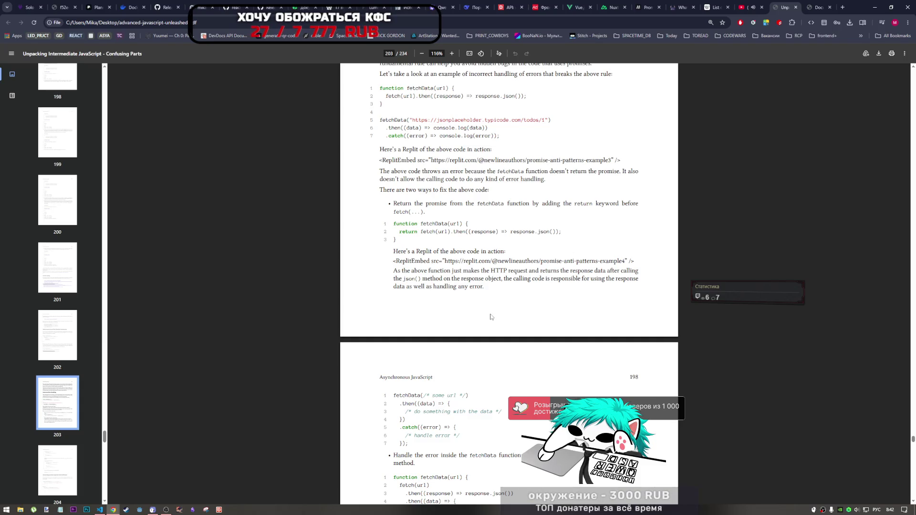
Step: Read through pages 203–204, briefly highlighting the phrase 'the fetchData function'
scroll(490, 316, "down", 2)
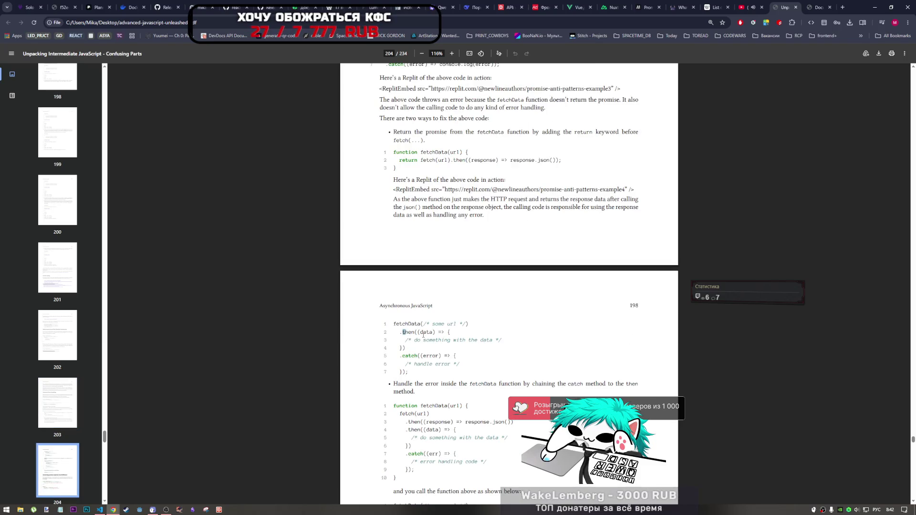
scroll(439, 343, "down", 1)
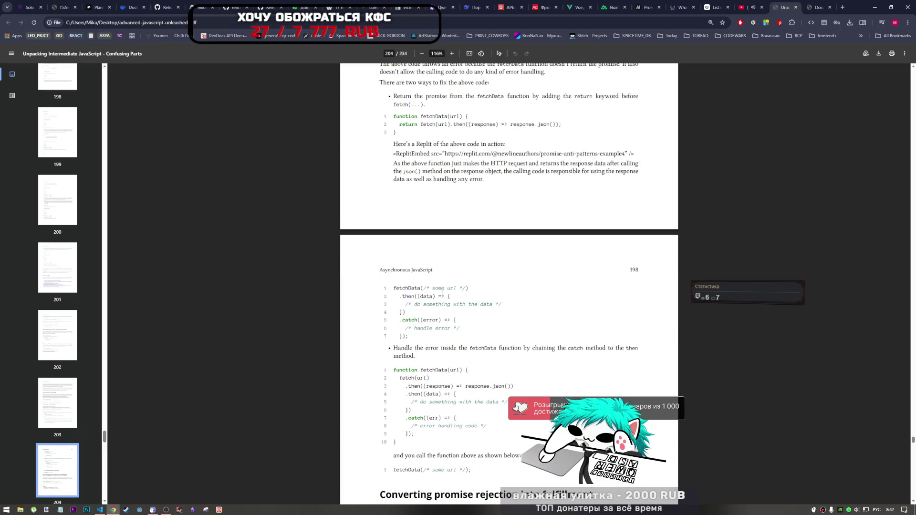
scroll(443, 293, "up", 1)
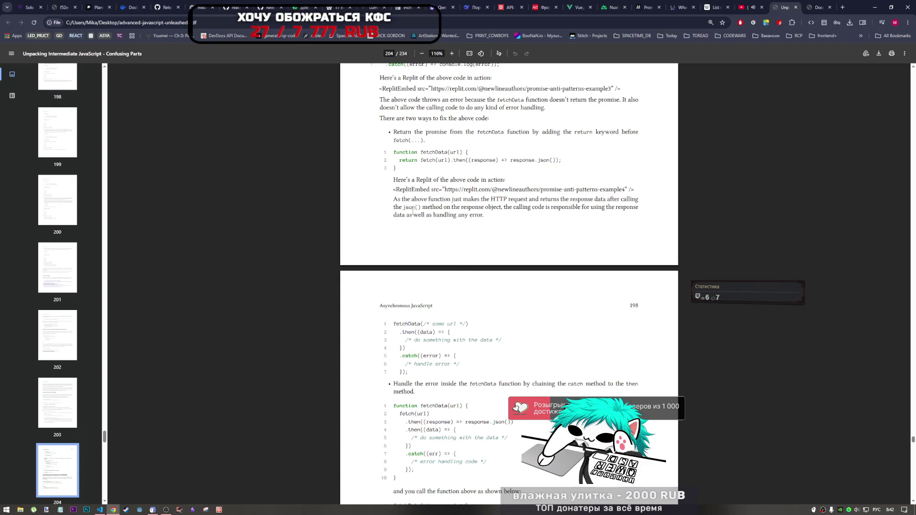
scroll(413, 212, "up", 4)
scroll(469, 237, "down", 4)
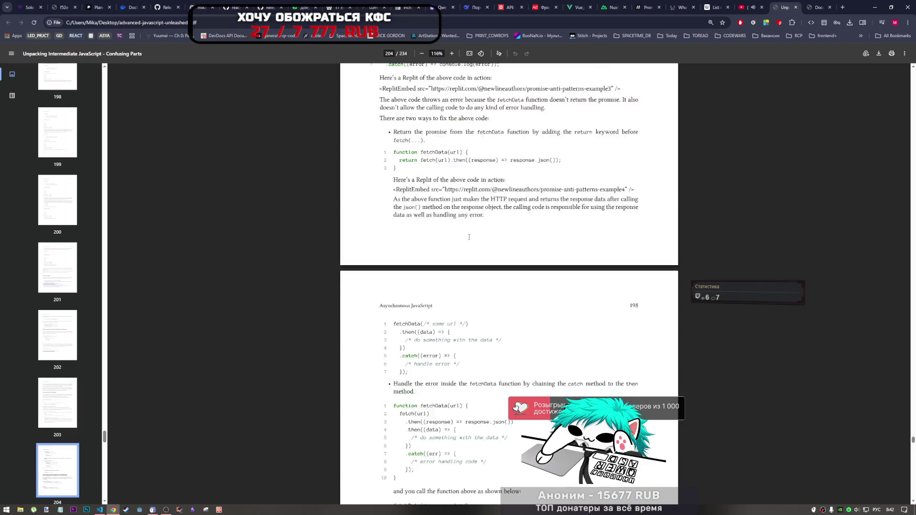
scroll(469, 238, "down", 2)
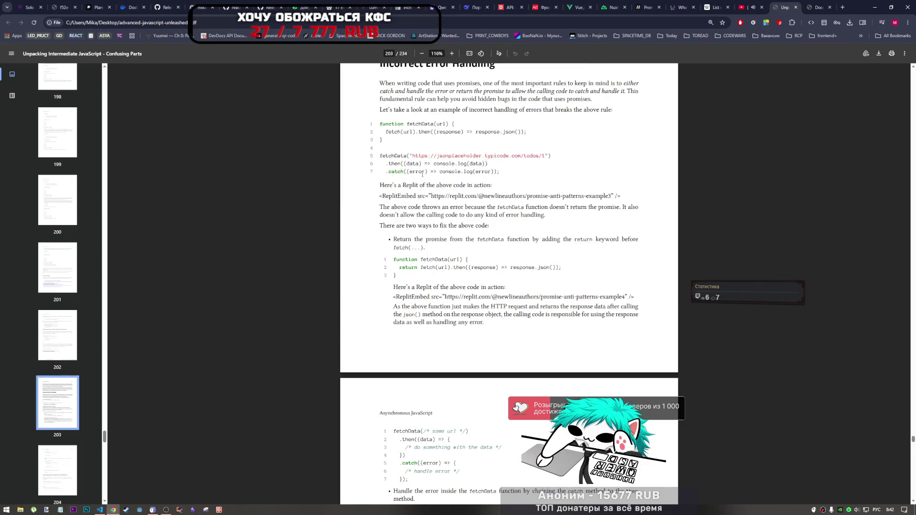
scroll(444, 291, "down", 2)
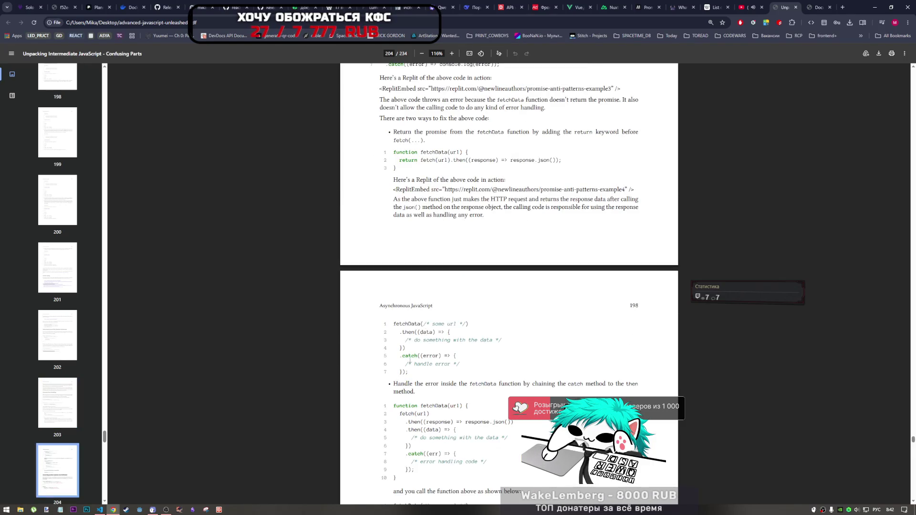
scroll(445, 291, "down", 2)
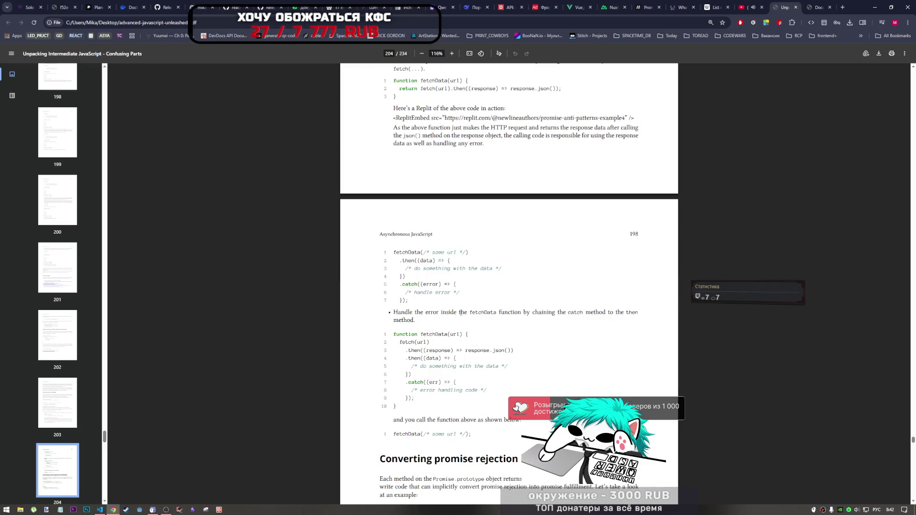
scroll(461, 314, "up", 1)
scroll(452, 312, "up", 6)
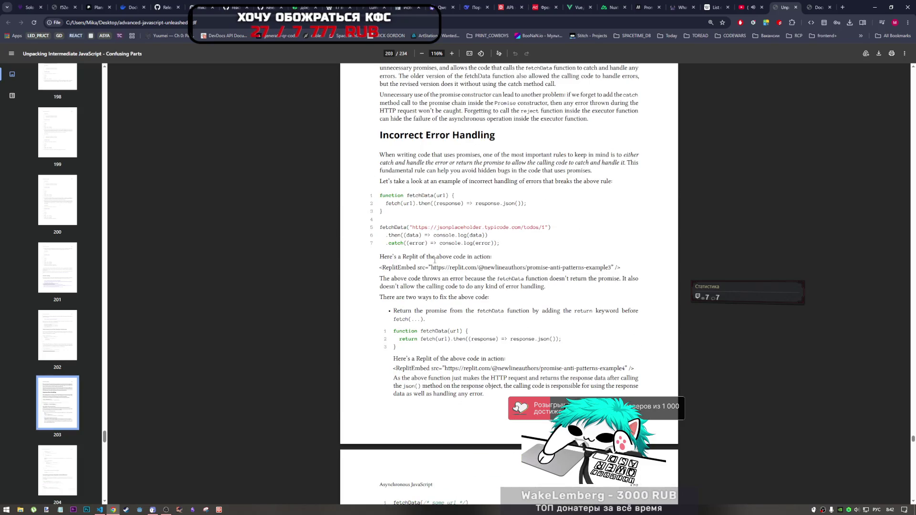
scroll(427, 325, "down", 7)
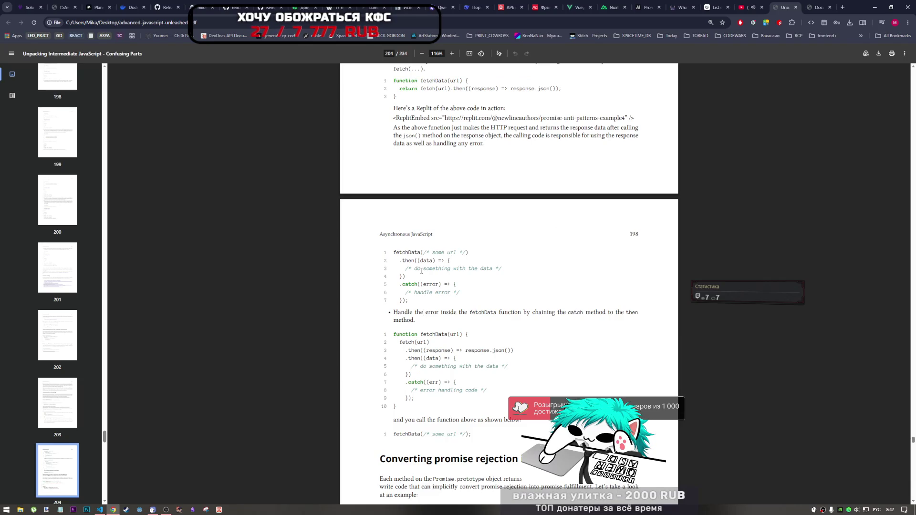
scroll(417, 265, "up", 2)
scroll(420, 272, "down", 4)
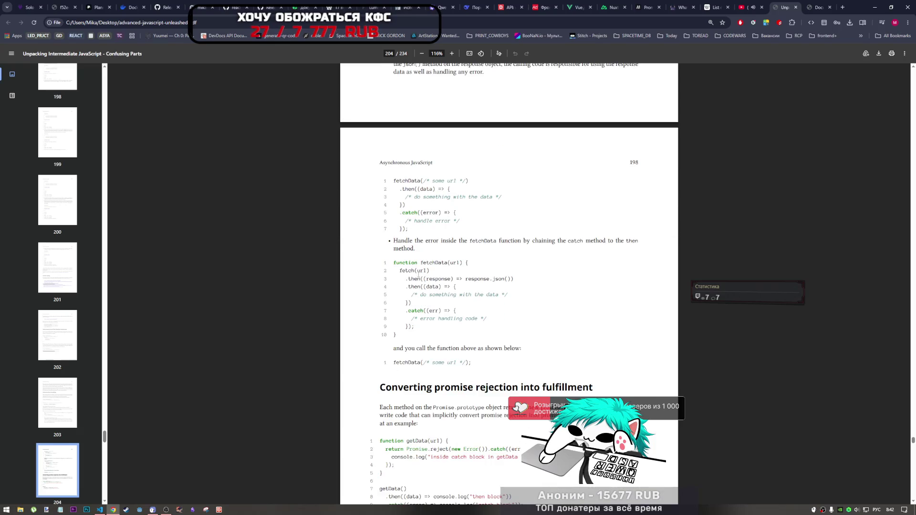
left_click_drag(458, 242, 518, 243)
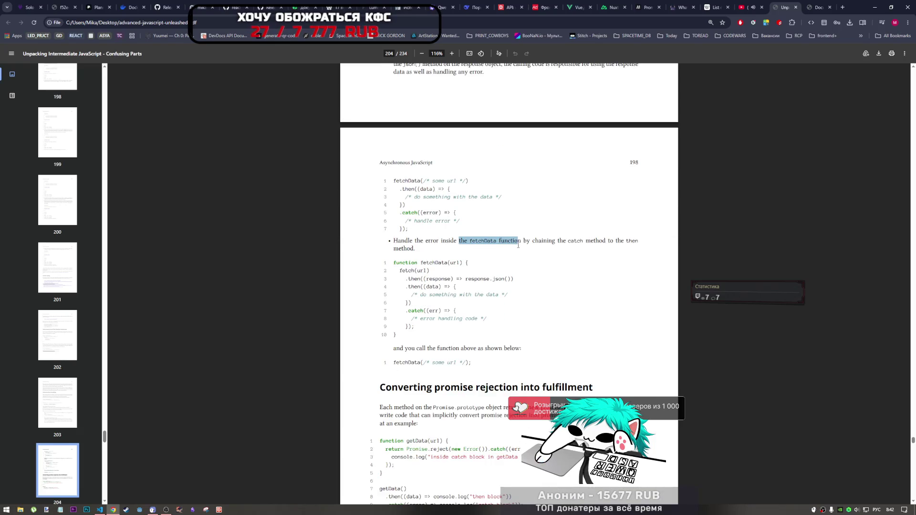
left_click(545, 252)
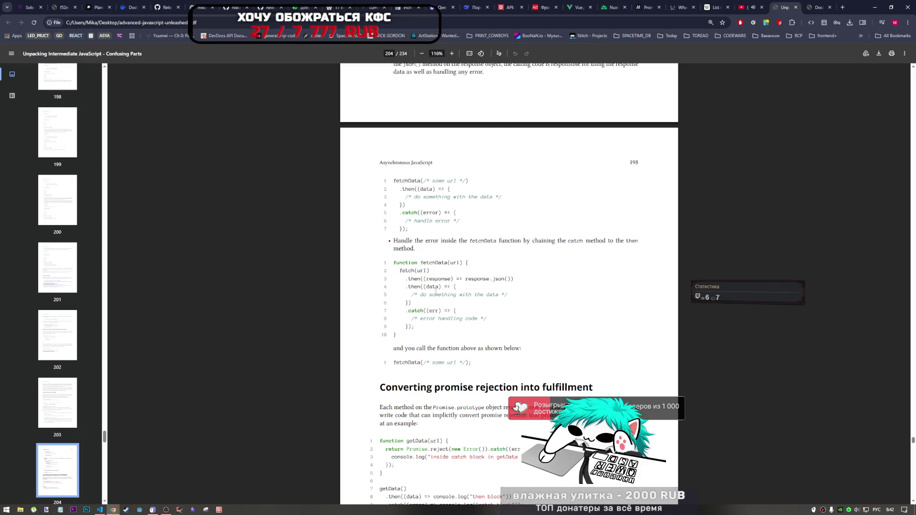
Step: Select and copy page 204's second fix, fetchData with catch chained inside
scroll(432, 285, "up", 3)
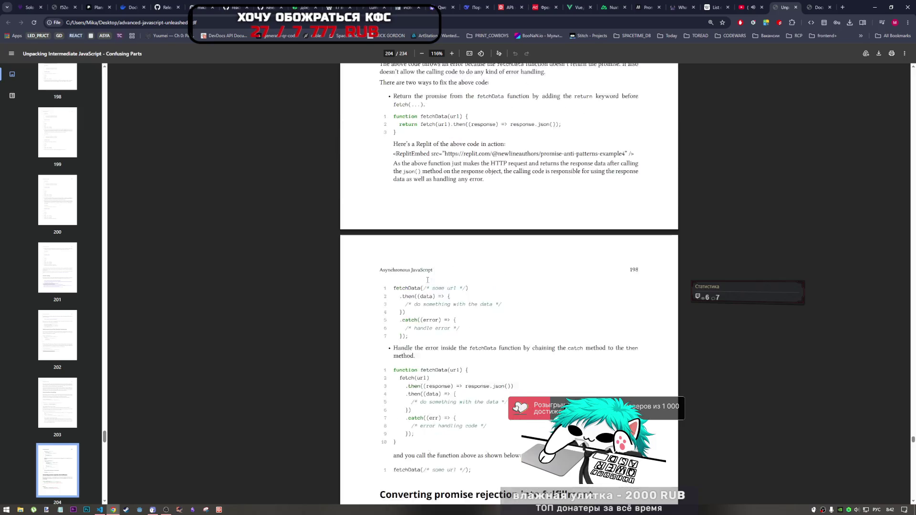
scroll(427, 282, "up", 2)
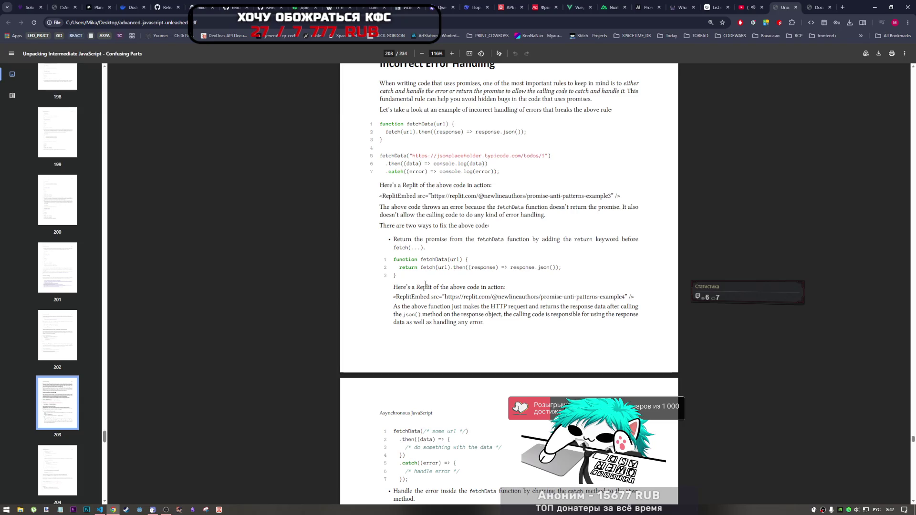
scroll(426, 285, "down", 5)
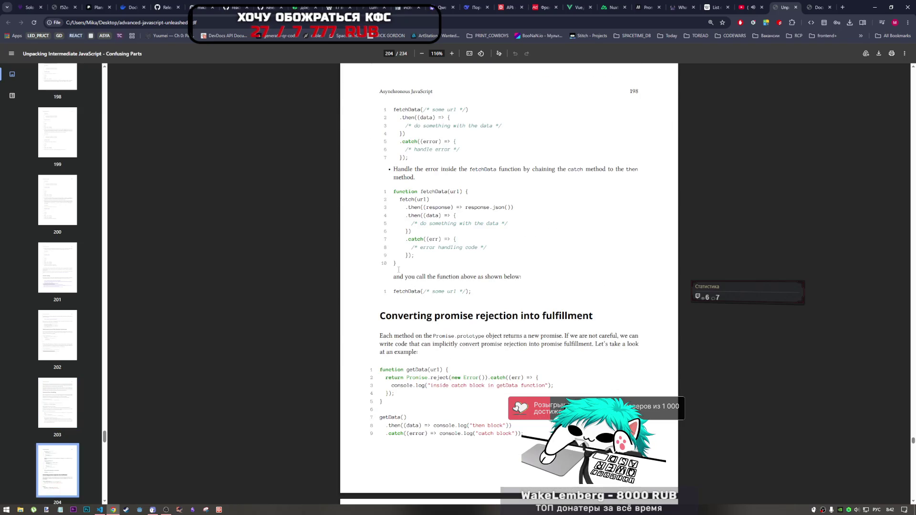
left_click_drag(397, 265, 393, 191)
right_click(393, 191)
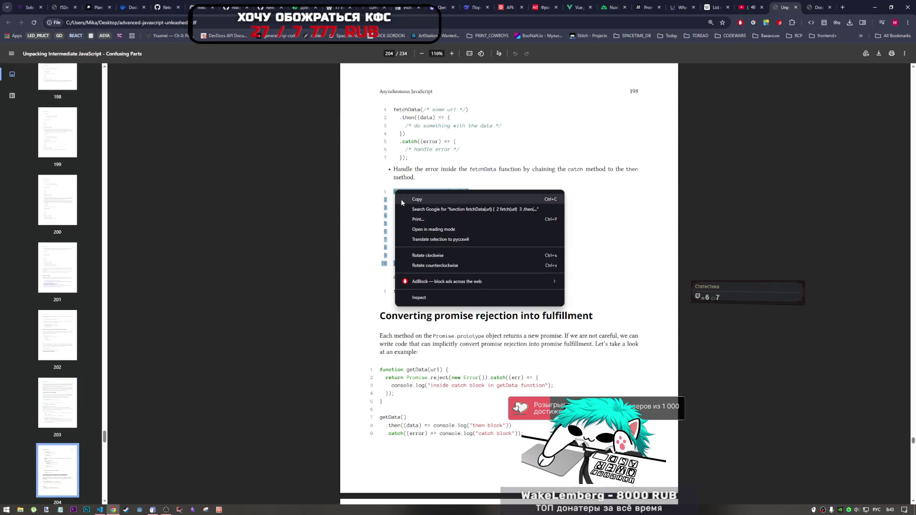
left_click(421, 206)
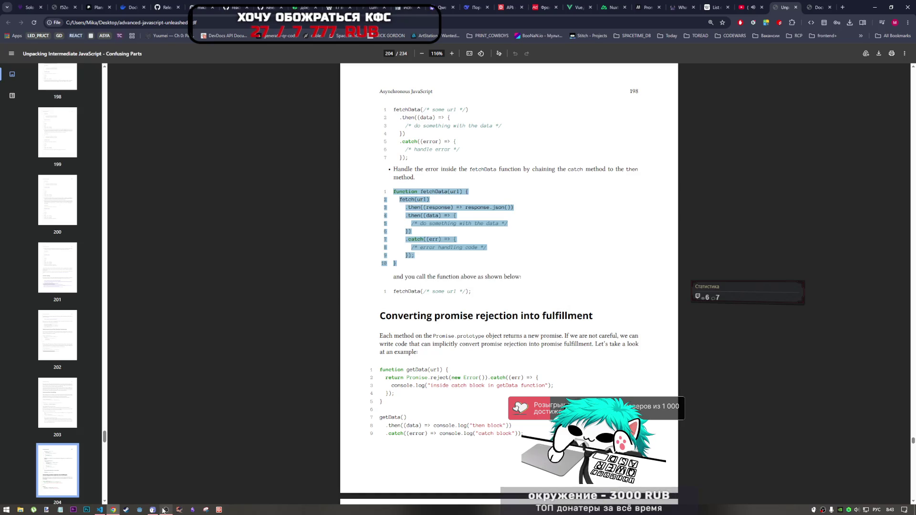
left_click(100, 510)
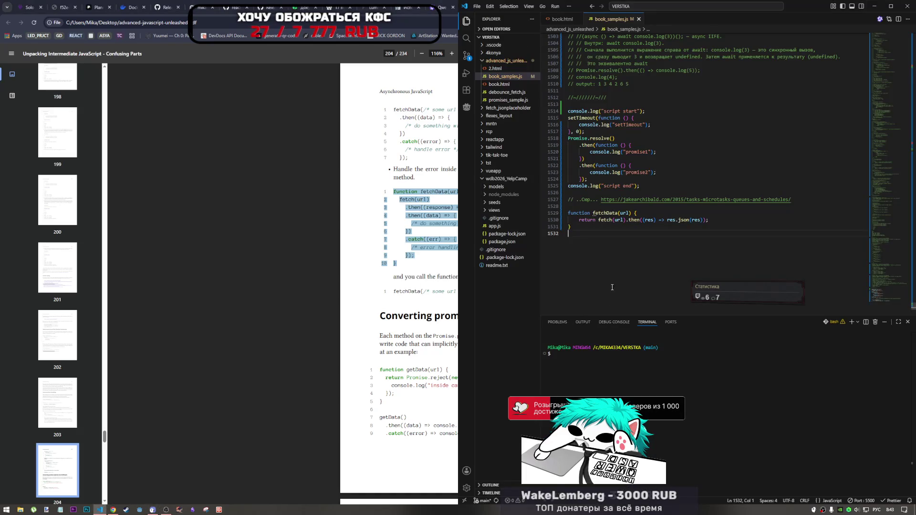
Step: Paste the second fetchData fix into book_samples.js and place cursors on its numbered lines
key("ctrl+v")
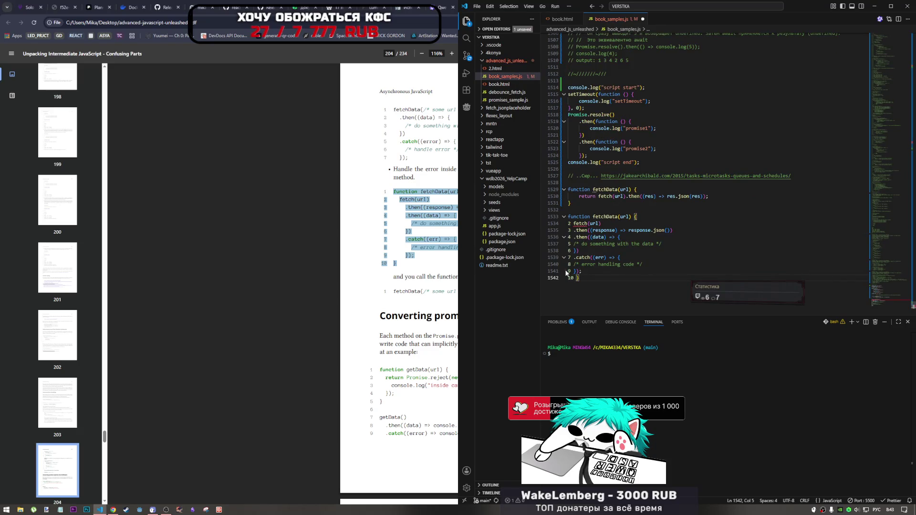
double_click(569, 224)
key("BackSpace")
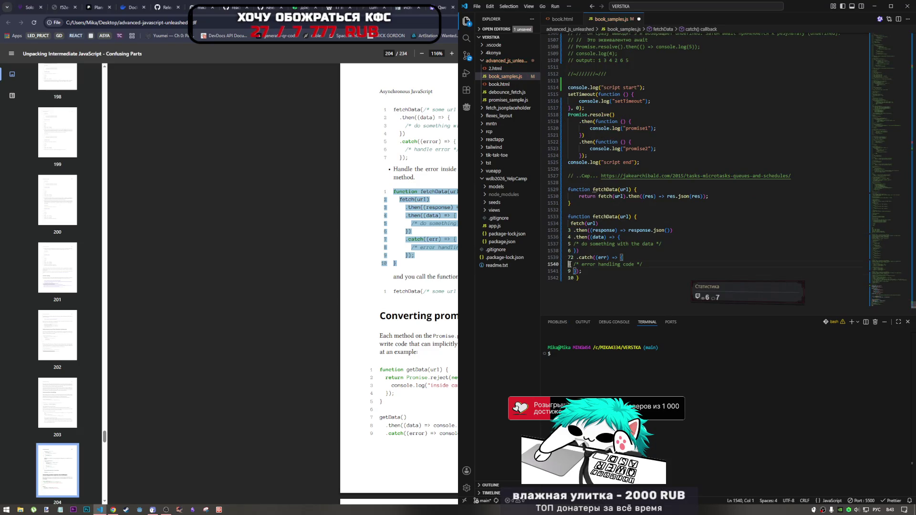
type("8")
left_click_drag(572, 230, 569, 223)
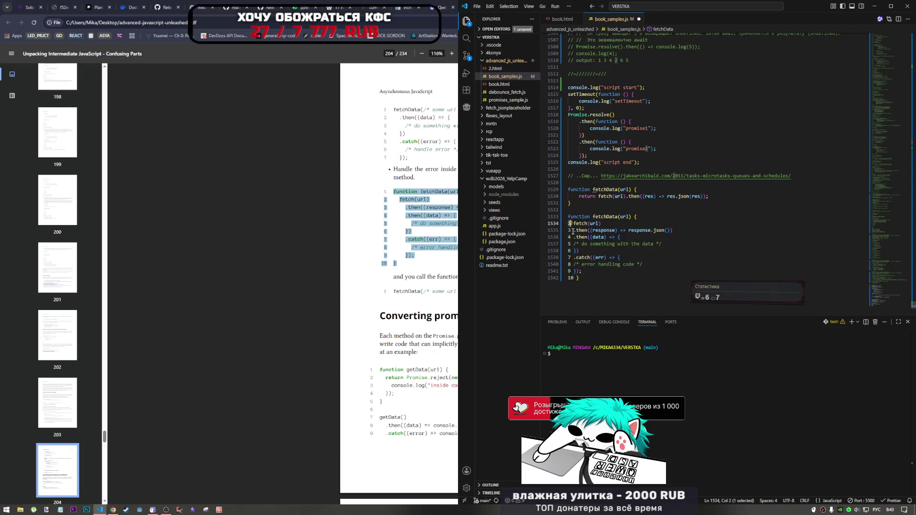
left_click(571, 230)
left_click(571, 244)
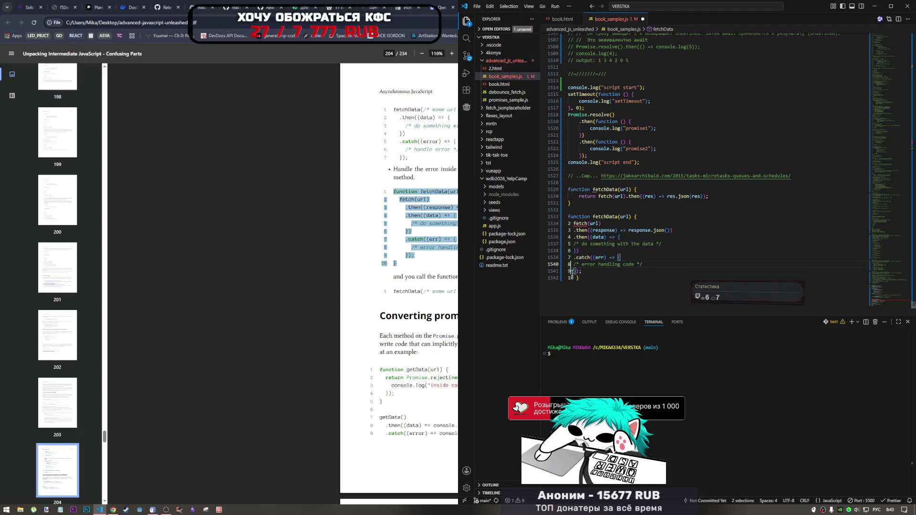
left_click(570, 237, "alt")
left_click(576, 264, "alt+shift")
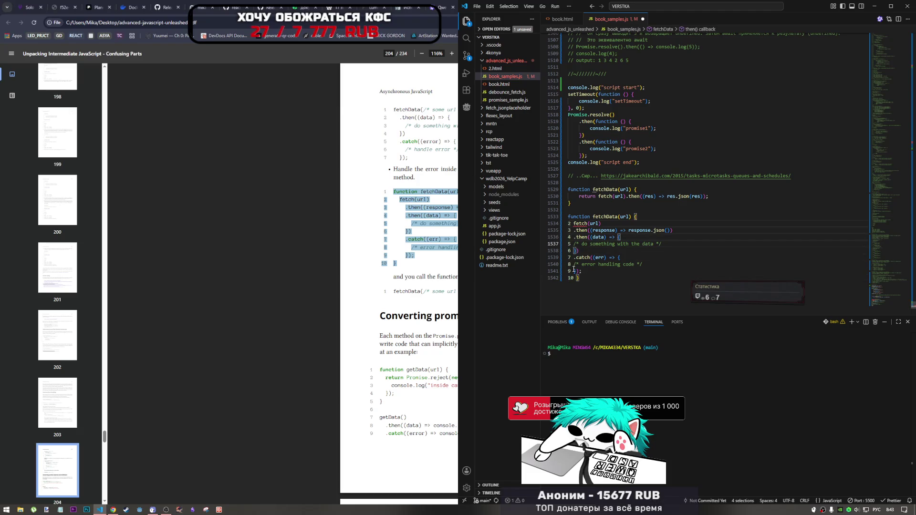
Step: Delete the stray line numbers, save to auto-format, and select both fetchData samples
key("BackSpace")
key("Delete")
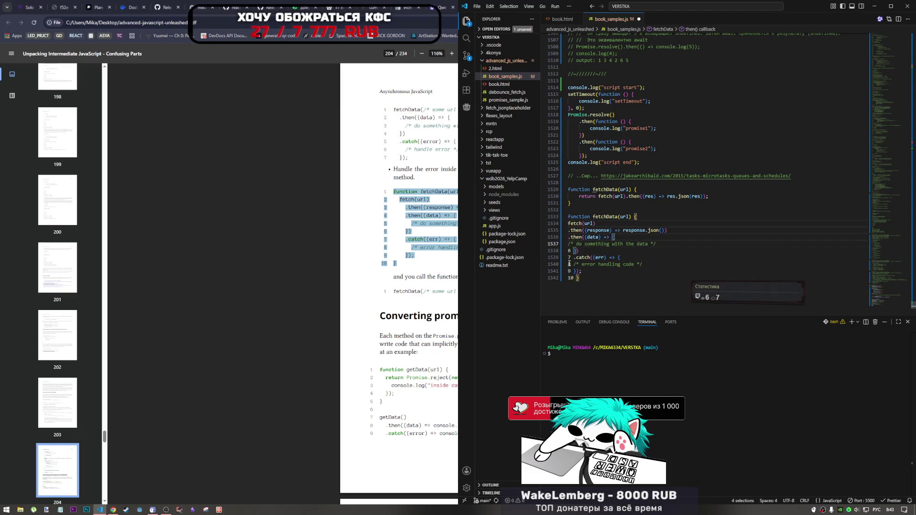
left_click(574, 278, "alt+shift")
key("Delete")
key("Delete")
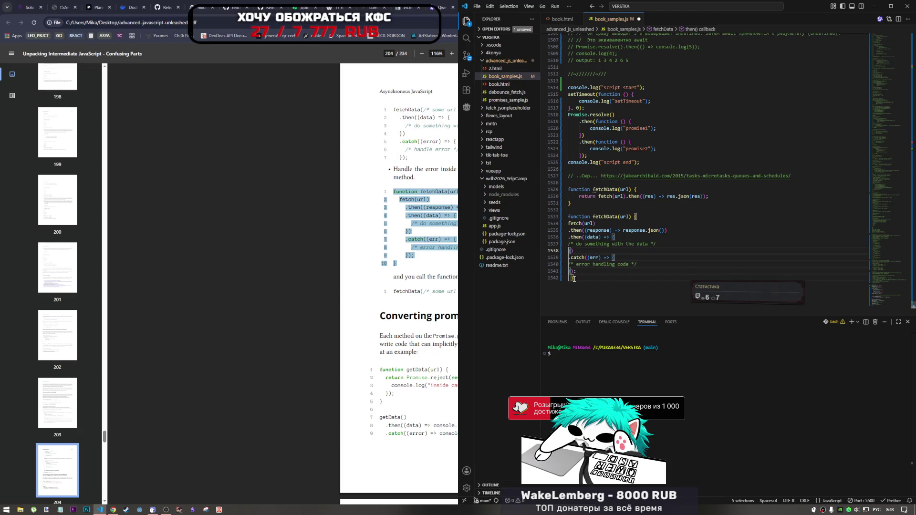
key("Escape")
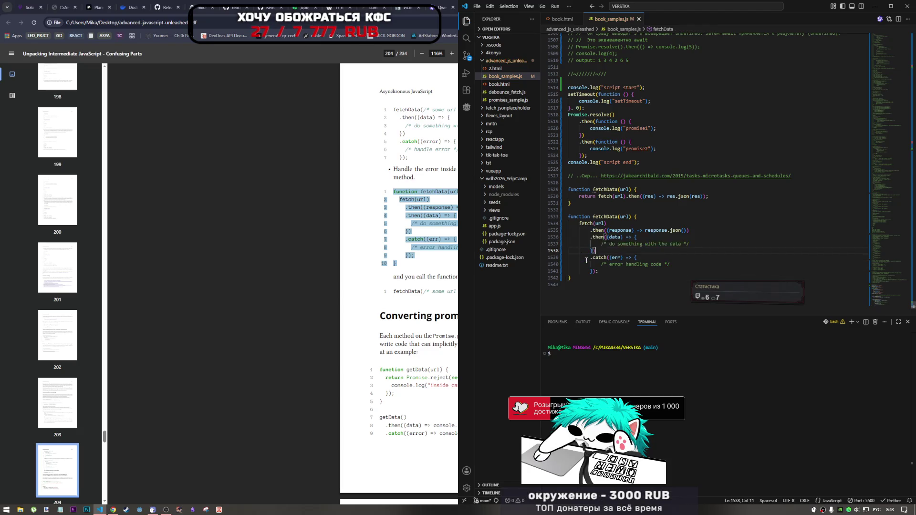
key("ctrl+s")
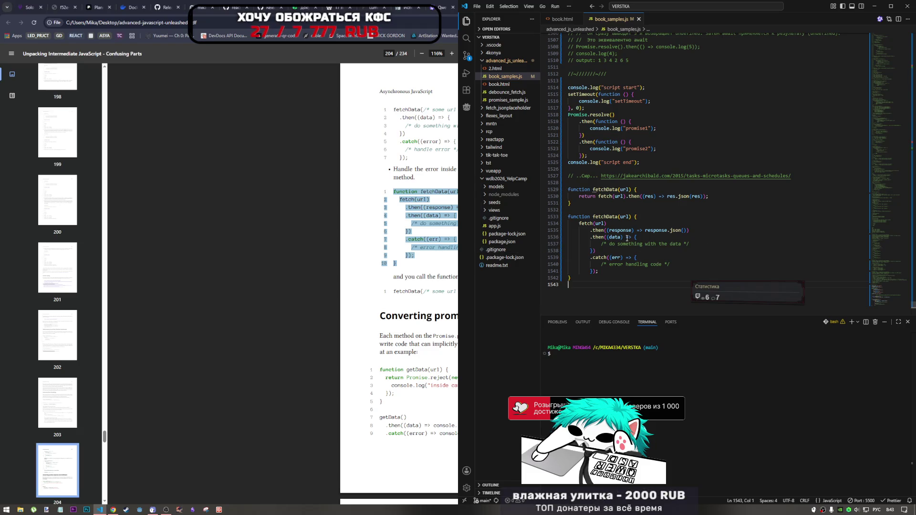
left_click_drag(581, 280, 573, 192)
Step: Comment out both fetchData samples (lines 1529–1542) and the script start sample (lines 1514–1525)
key("ctrl+slash")
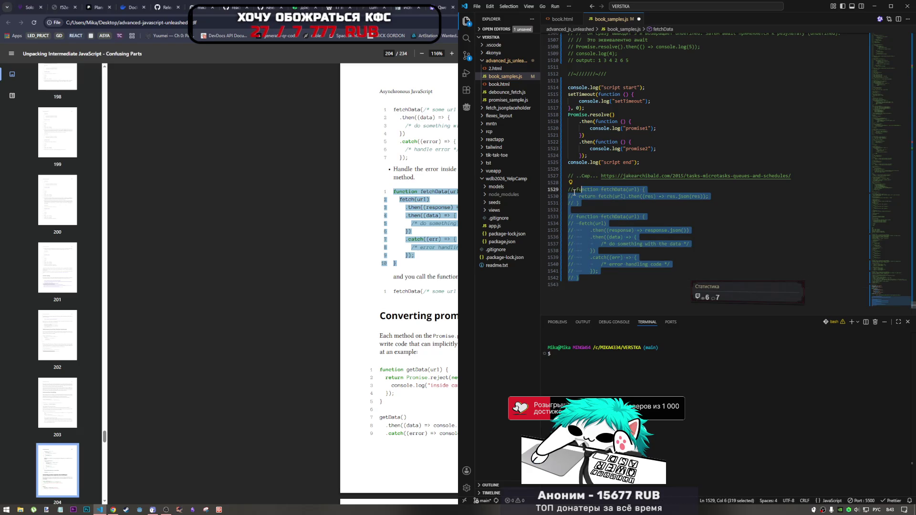
left_click(582, 282)
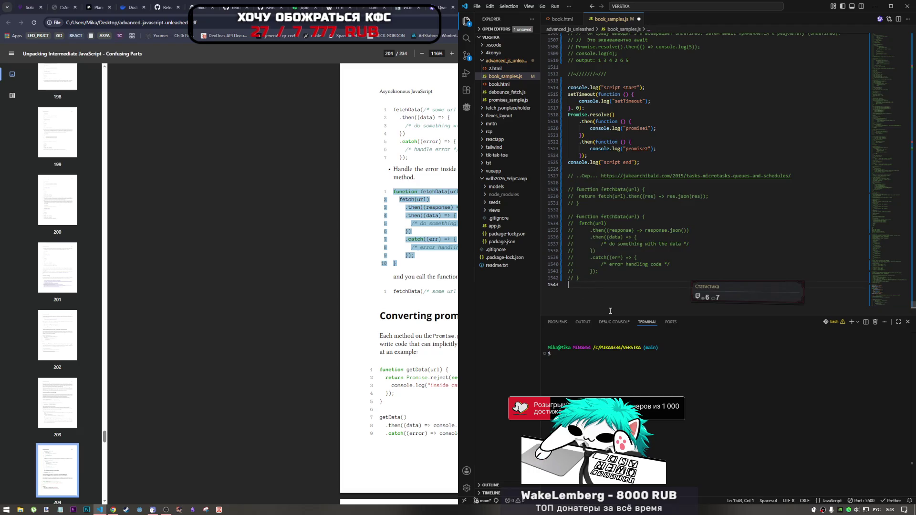
key("Return")
scroll(581, 242, "up", 2)
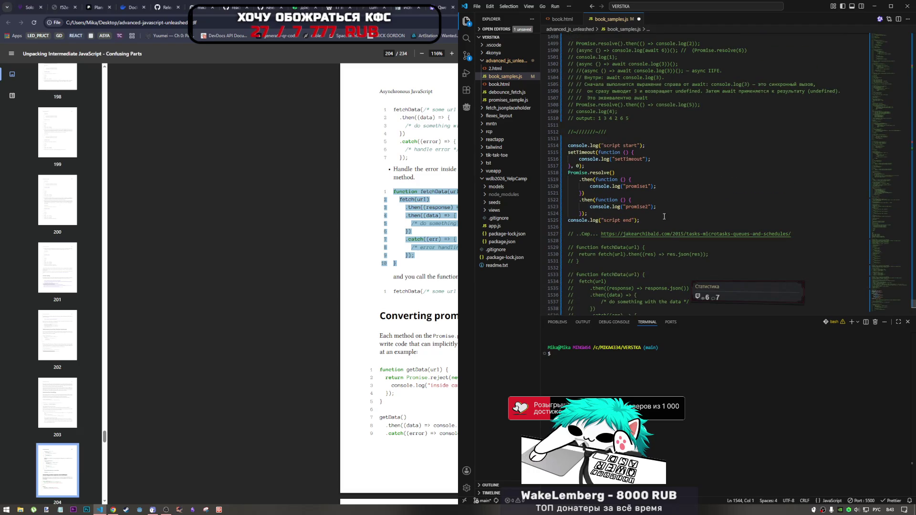
mouse_move(664, 217)
left_mouse_down()
mouse_move(573, 145)
mouse_move(607, 200)
mouse_move(581, 146)
left_mouse_up()
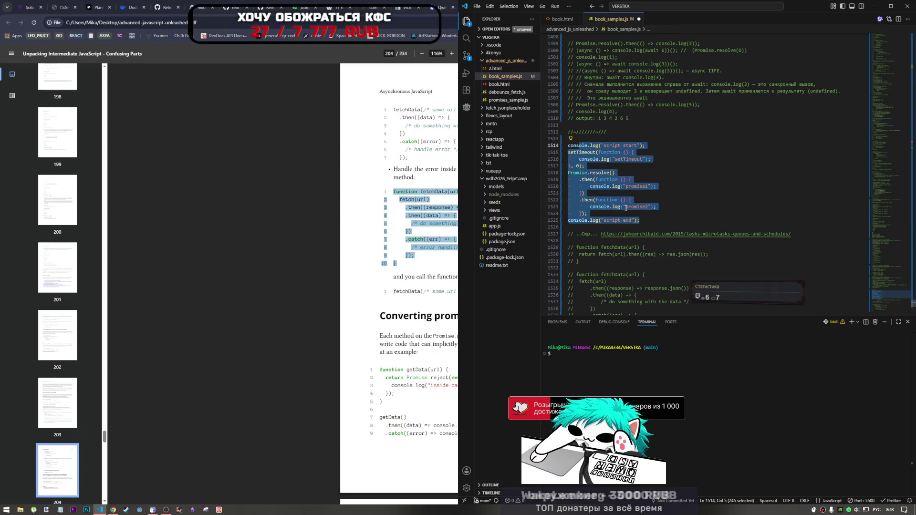
key("ctrl+slash")
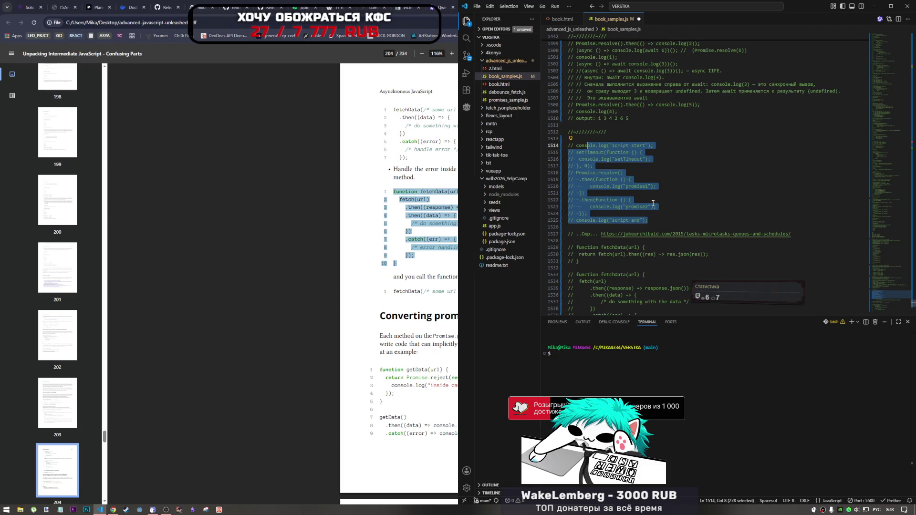
left_click(671, 221)
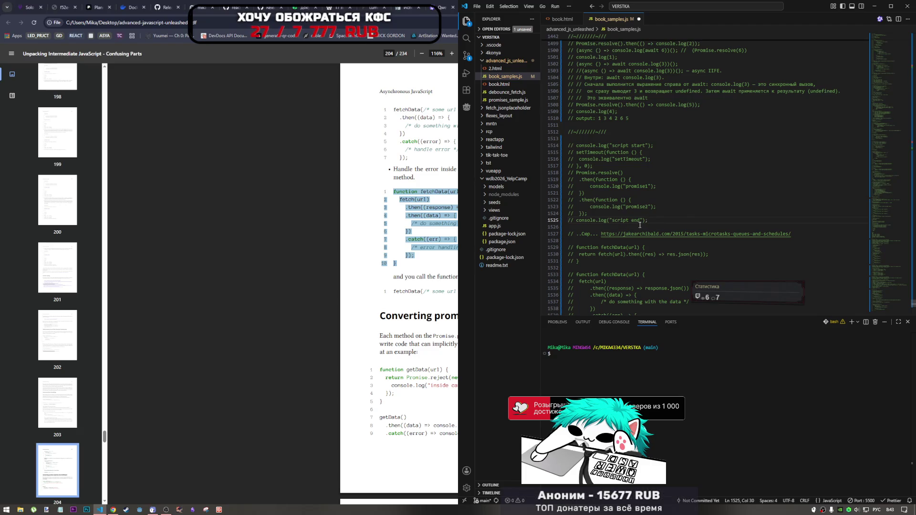
Step: Glance at the PDF, then copy the 'output:' label from line 1510 and position after script end
left_click(415, 269)
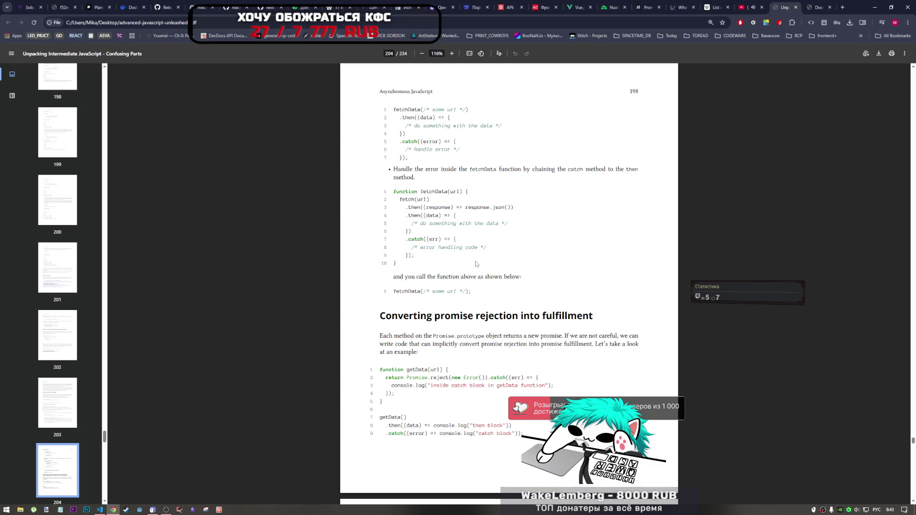
key("alt+Tab")
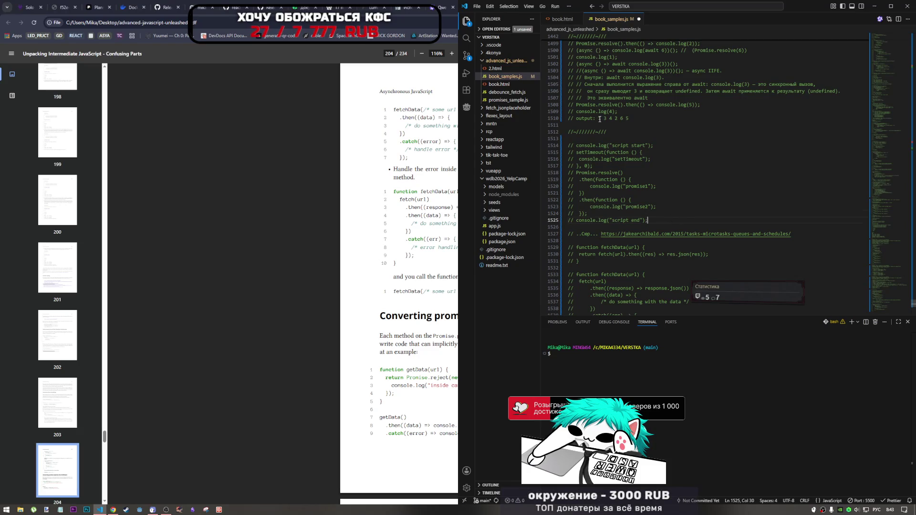
left_click_drag(598, 118, 576, 118)
key("ctrl+c")
left_click(649, 221)
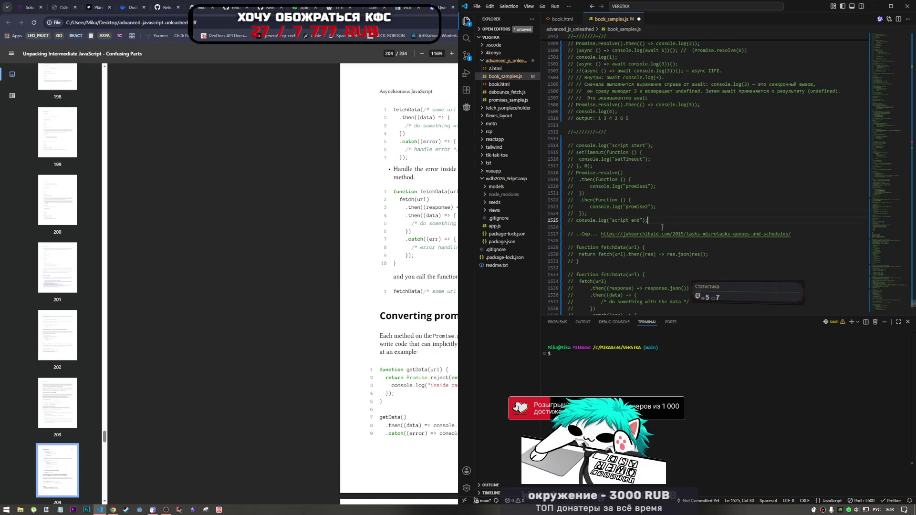
Step: Add a commented 'output:' line after script end and paste 'script start' into it
key("Return")
key("ctrl+v")
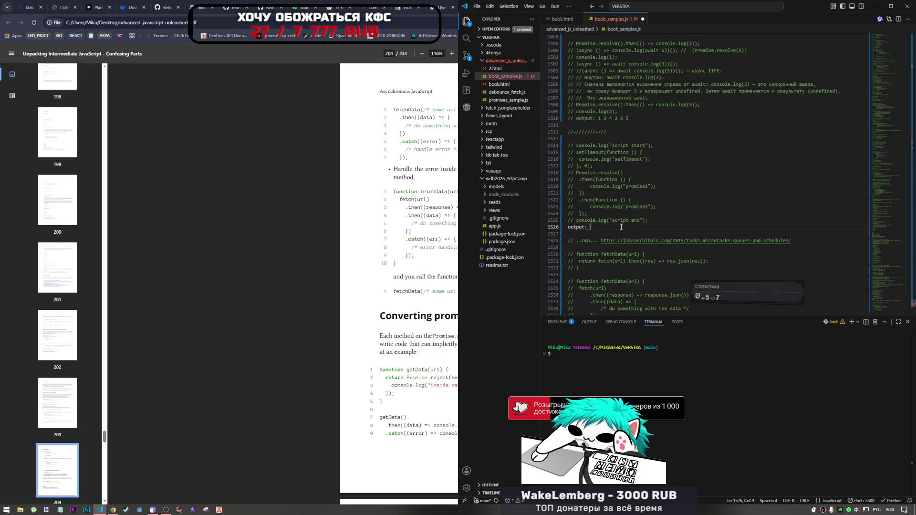
key("ctrl+slash")
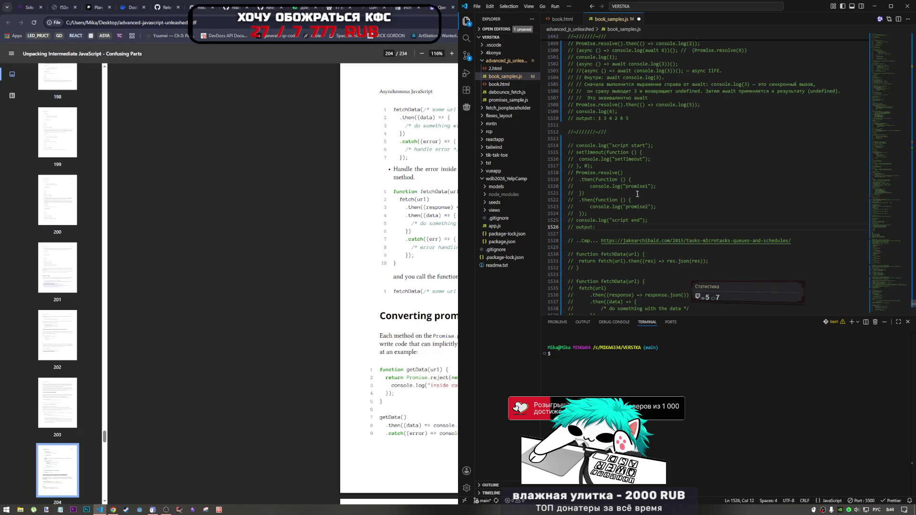
left_click_drag(613, 146, 648, 146)
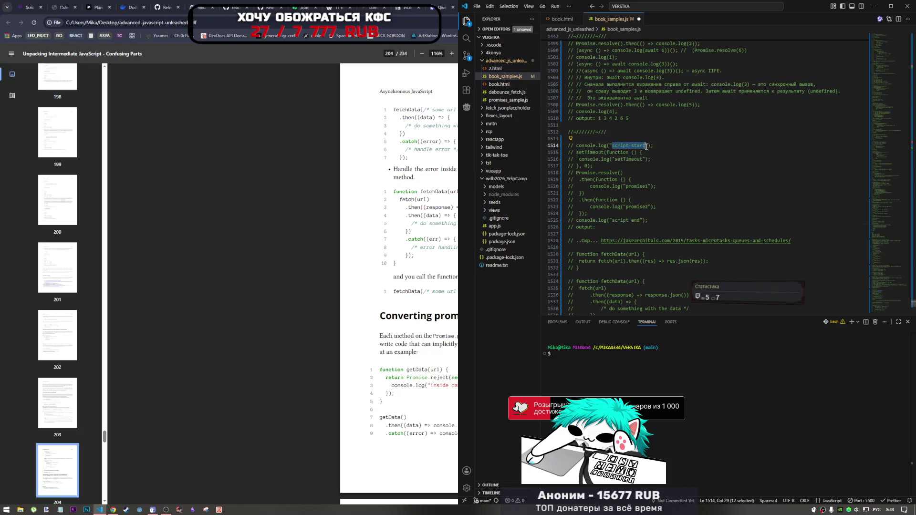
key("ctrl+c")
left_click(630, 227)
key("ctrl+v")
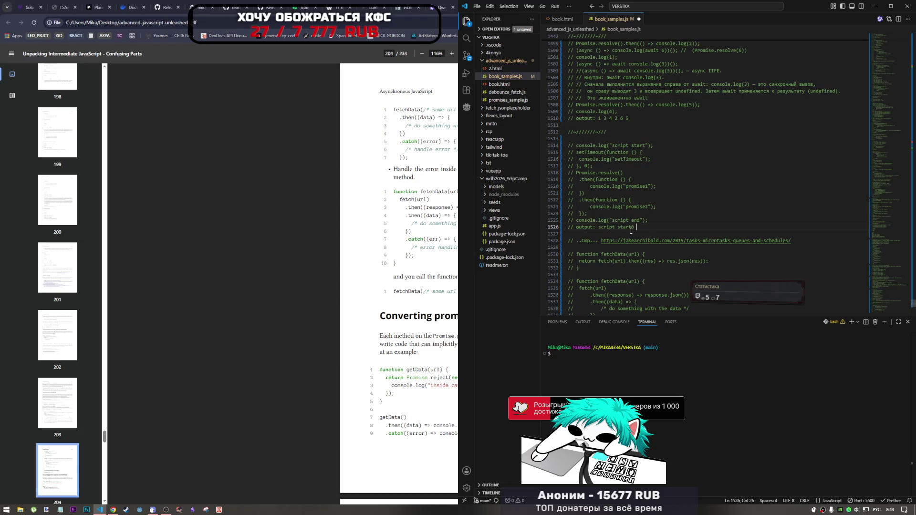
type(",")
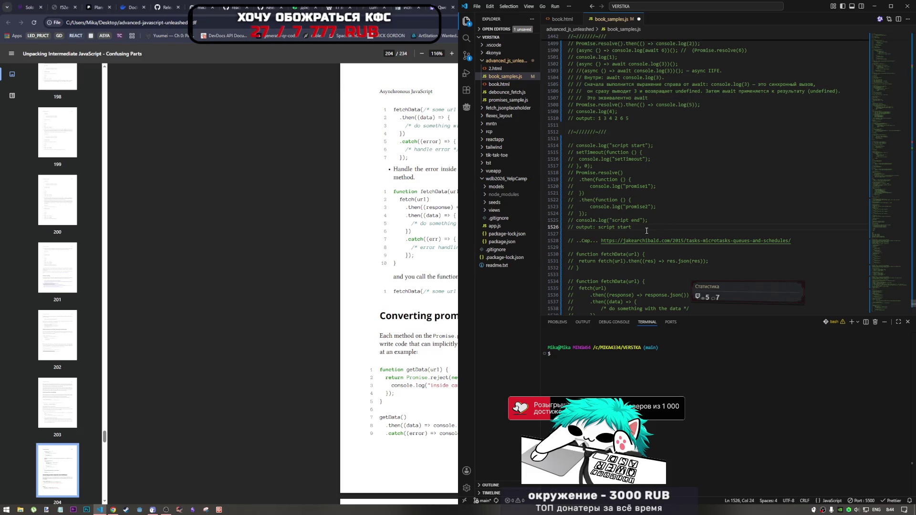
key("BackSpace")
Step: Complete the output as script end, p1, p2, timeout (DEPENDS ON BROWSER LOL) and save
key("alt+shift")
type(" script start")
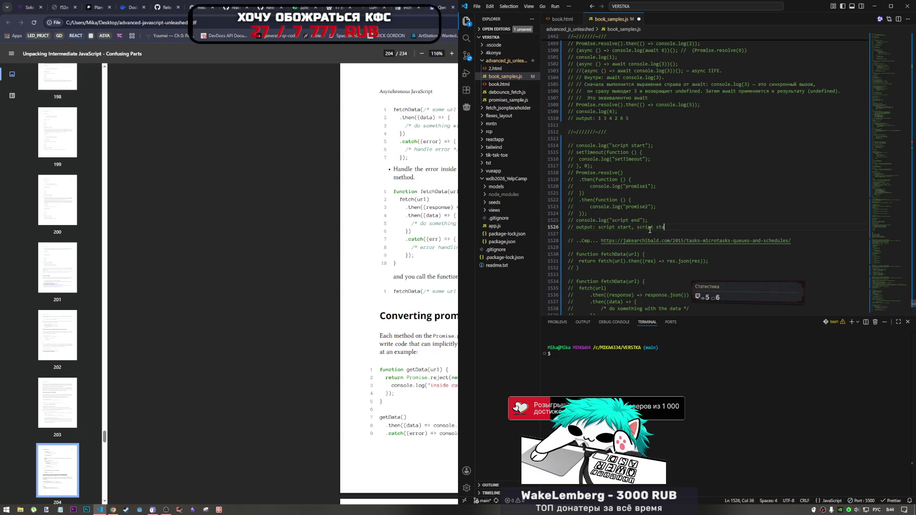
key("alt+shift")
type("end,")
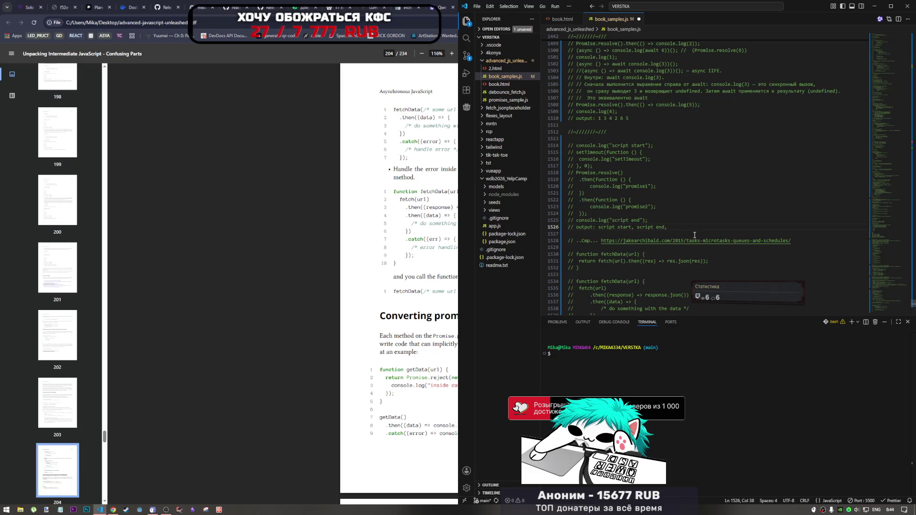
type(" pr")
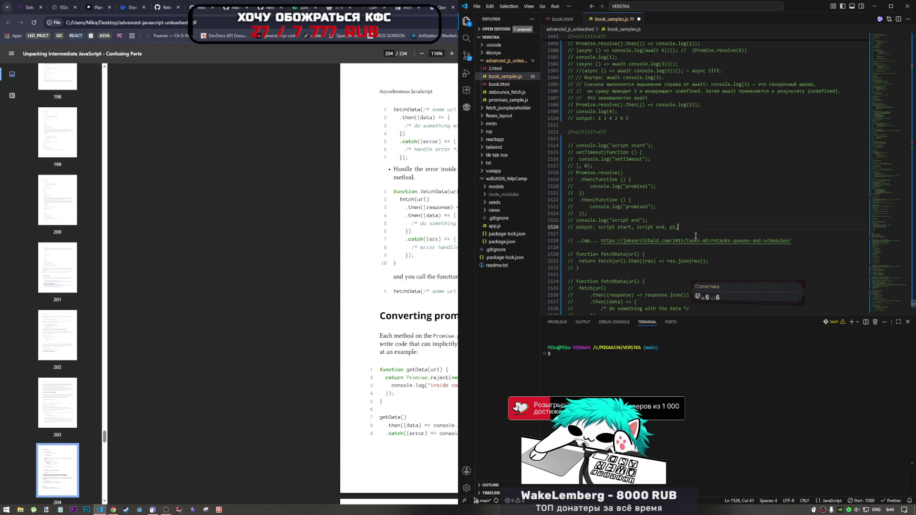
type("2")
type("s")
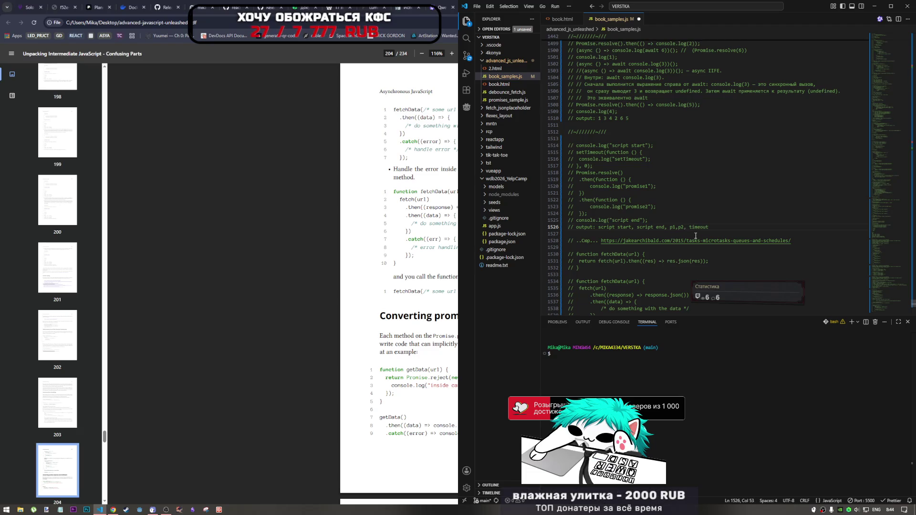
key("Left")
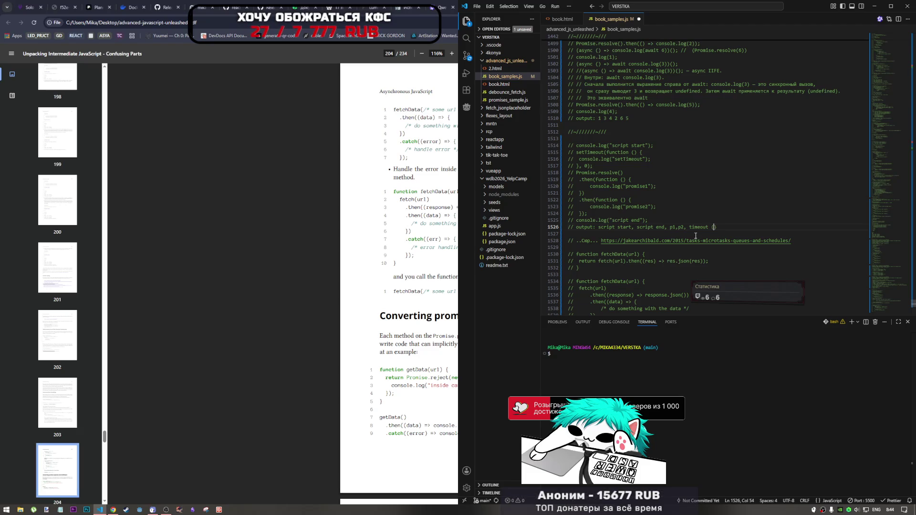
type("DEPEND")
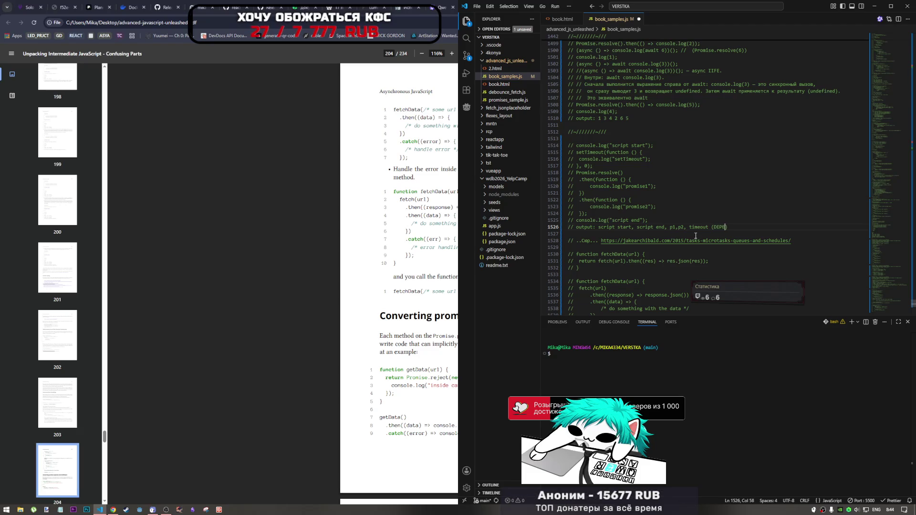
type("N")
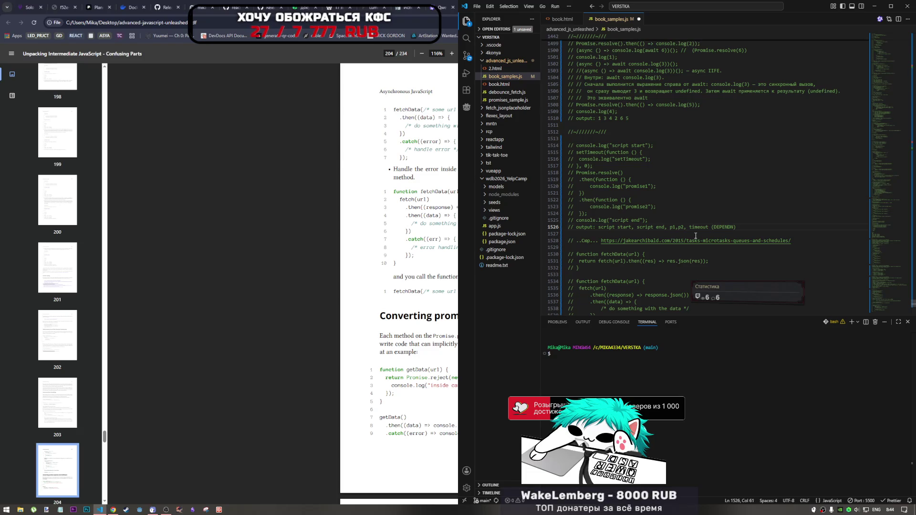
type("S ON BROWS")
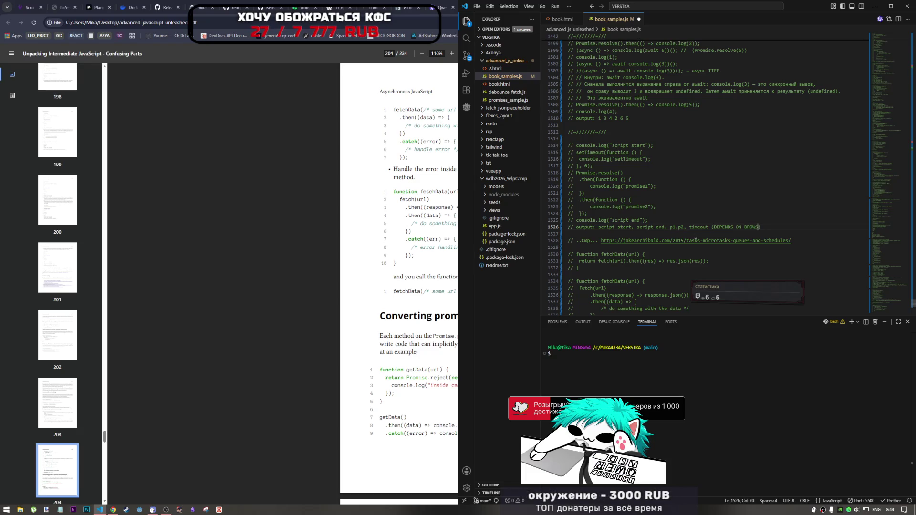
type("ER LOL")
left_click(696, 236)
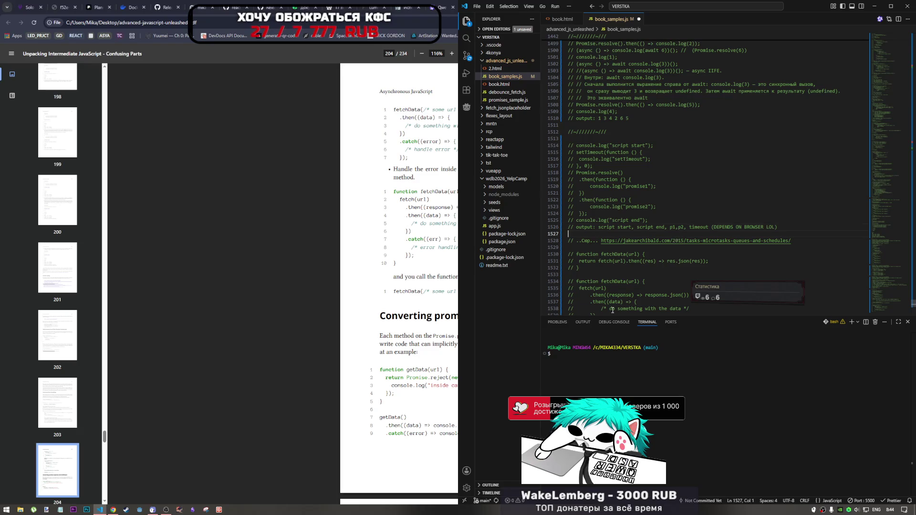
scroll(612, 286, "down", 6)
left_click(586, 224)
key("ctrl+s")
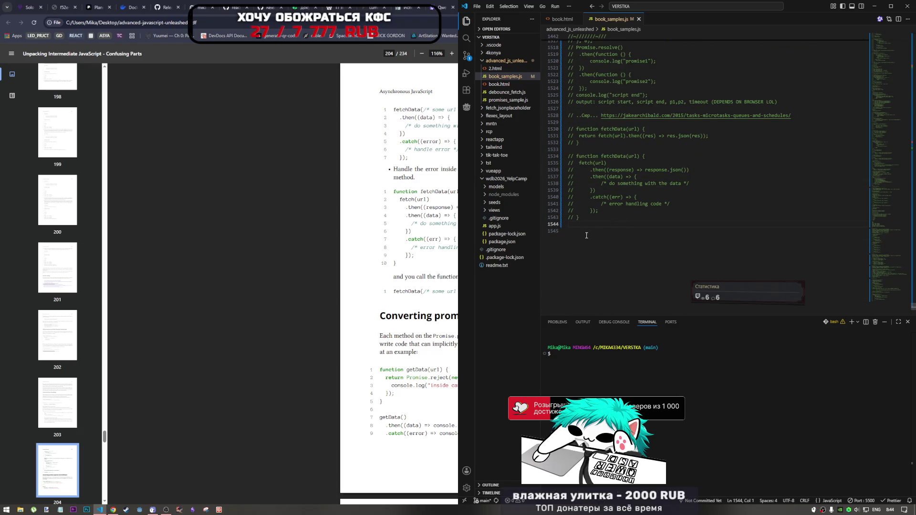
Step: Paste the separator line above and below the fetchData samples block
key("Return")
scroll(601, 200, "up", 5)
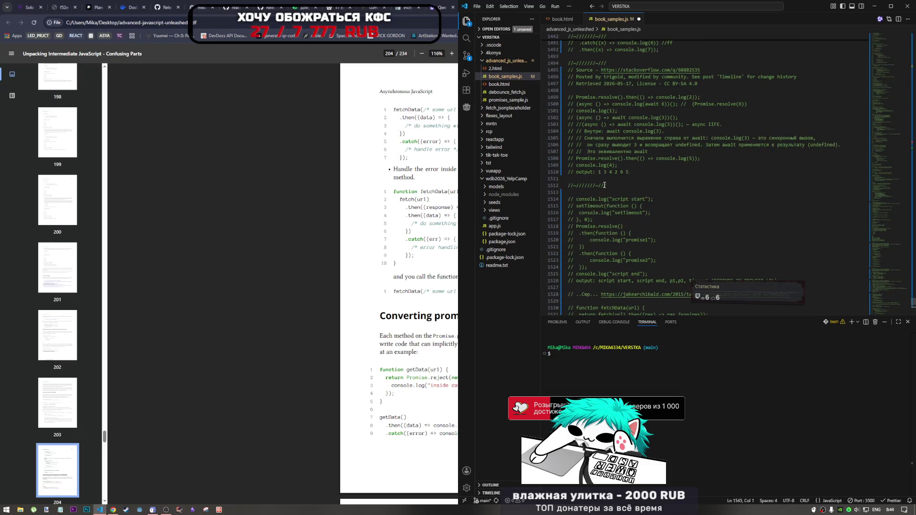
left_click_drag(605, 185, 569, 185)
scroll(579, 201, "down", 4)
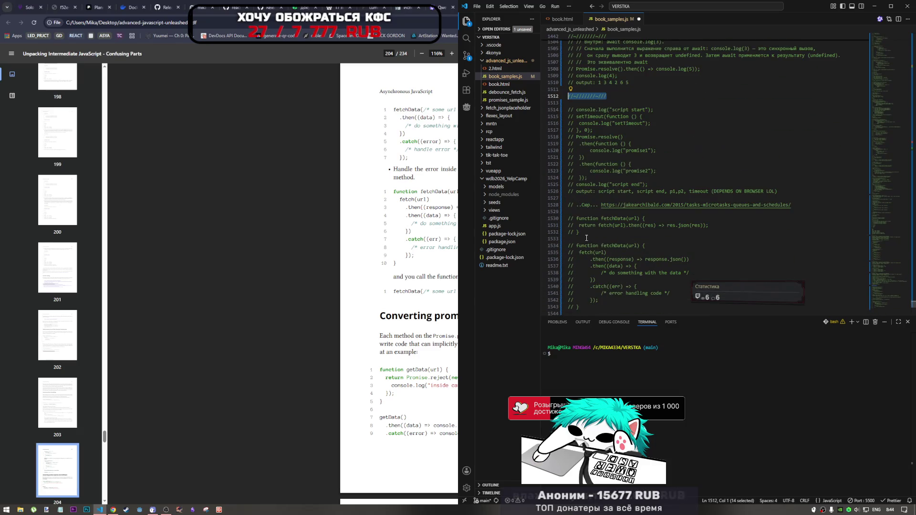
left_click(579, 211)
key("Return")
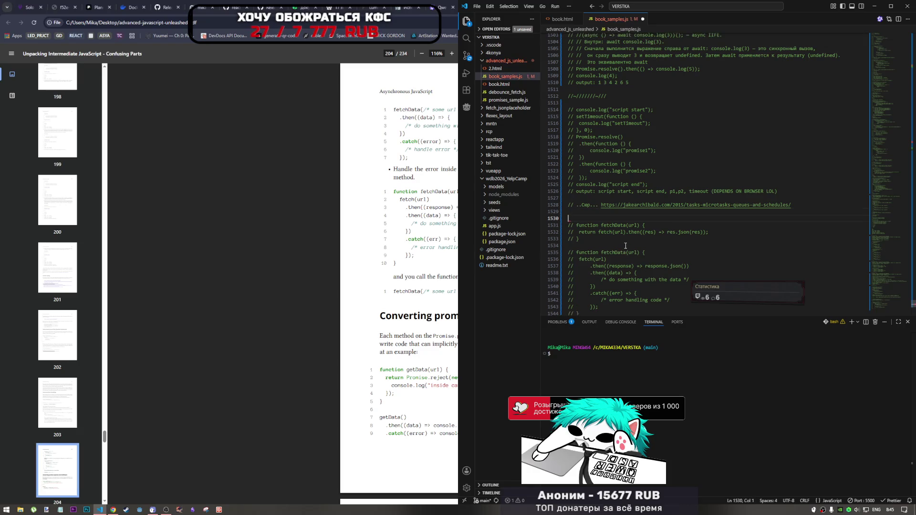
key("ctrl+v")
scroll(626, 246, "down", 4)
left_click(585, 270)
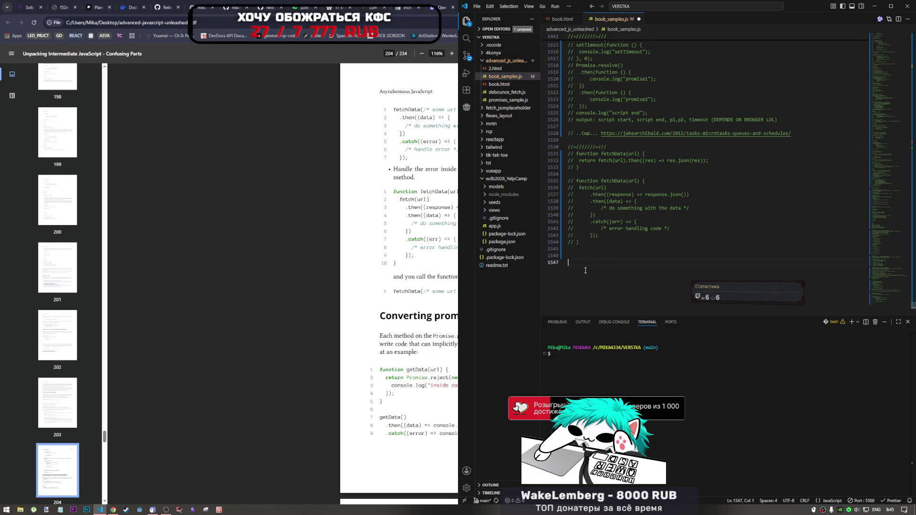
key("ctrl+v")
key("Home")
key("BackSpace")
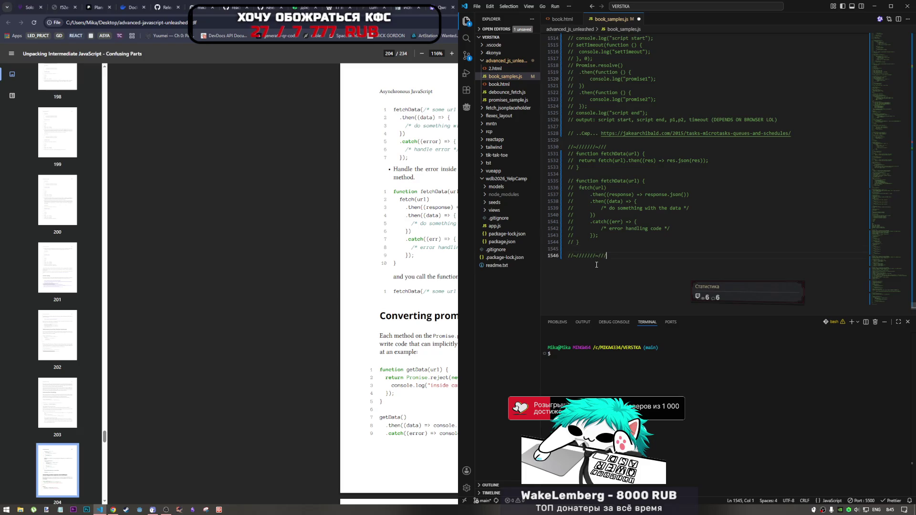
Step: Copy the book's fetchData(/* some url */); call and add it commented out after the function
key("alt+Tab")
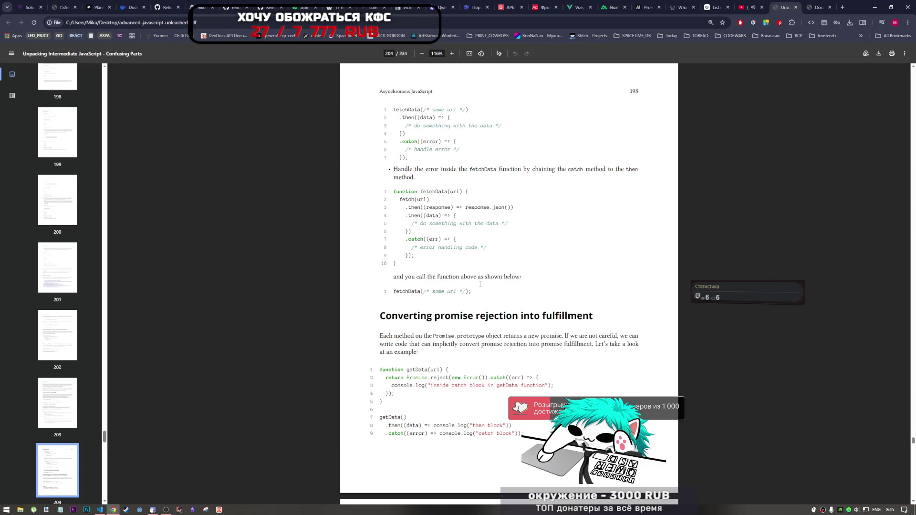
left_click_drag(473, 294, 385, 296)
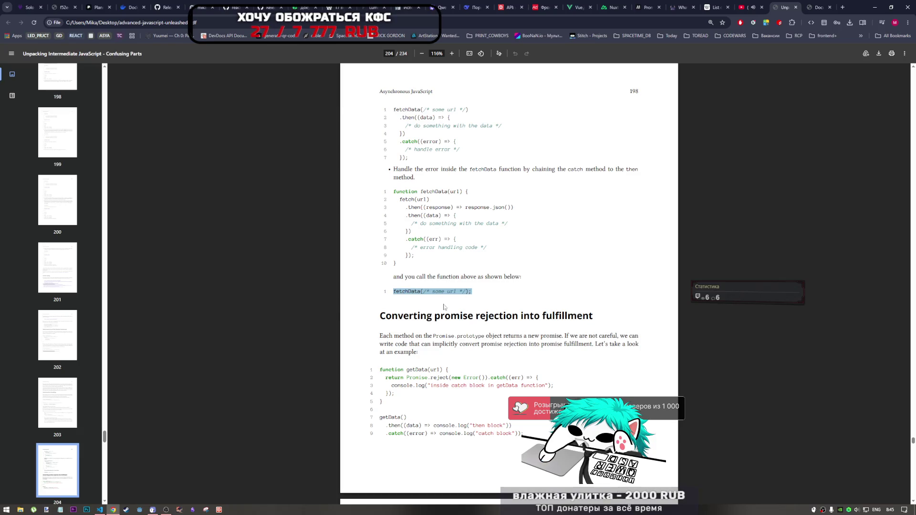
key("alt+Tab")
left_click(613, 244)
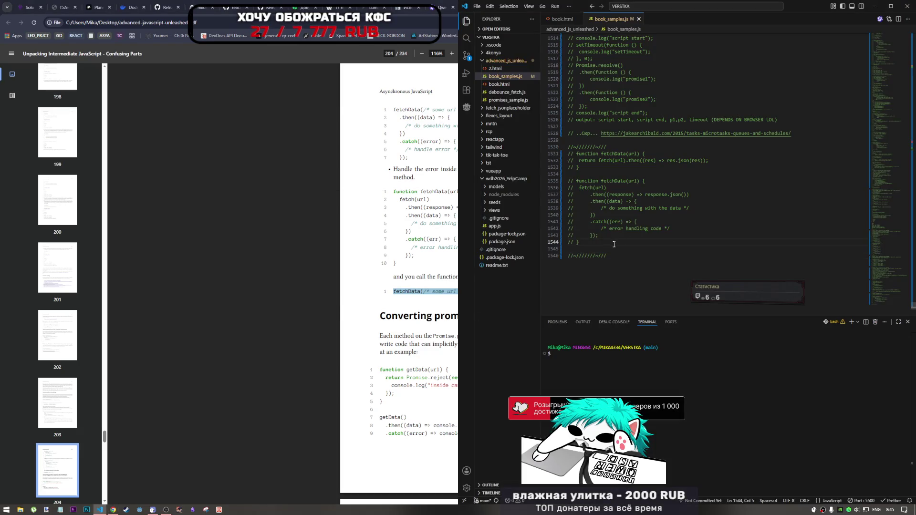
key("Return")
key("ctrl+v")
key("ctrl+slash")
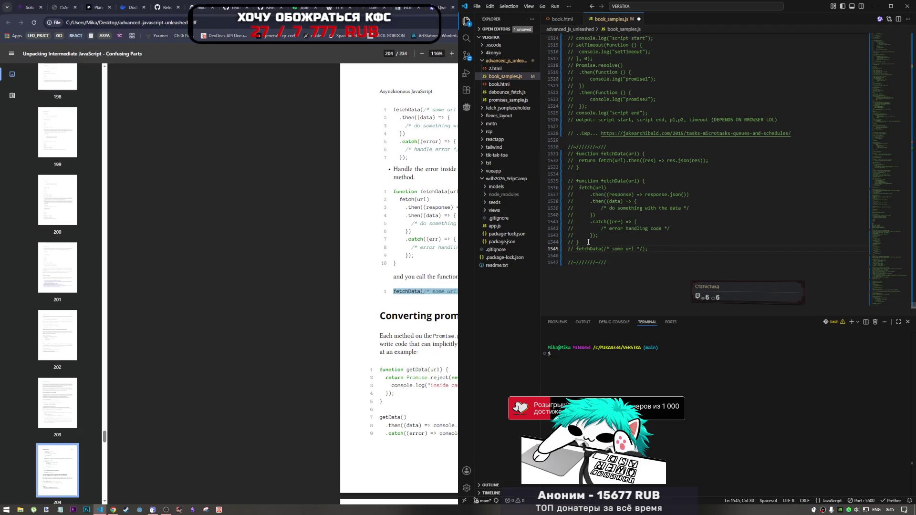
left_click_drag(403, 352, 409, 352)
scroll(516, 319, "down", 3)
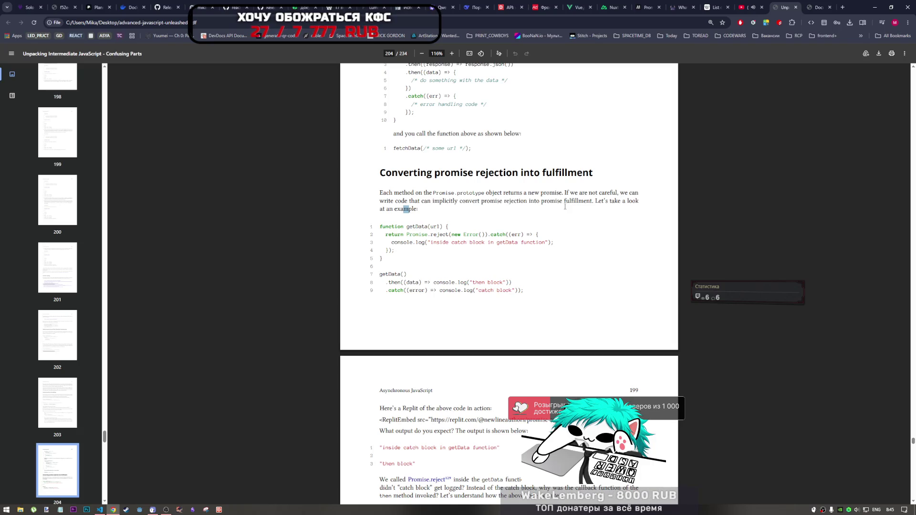
Step: Seek the YouTube song to 0:43, then to its end so the next track plays
left_click(748, 8)
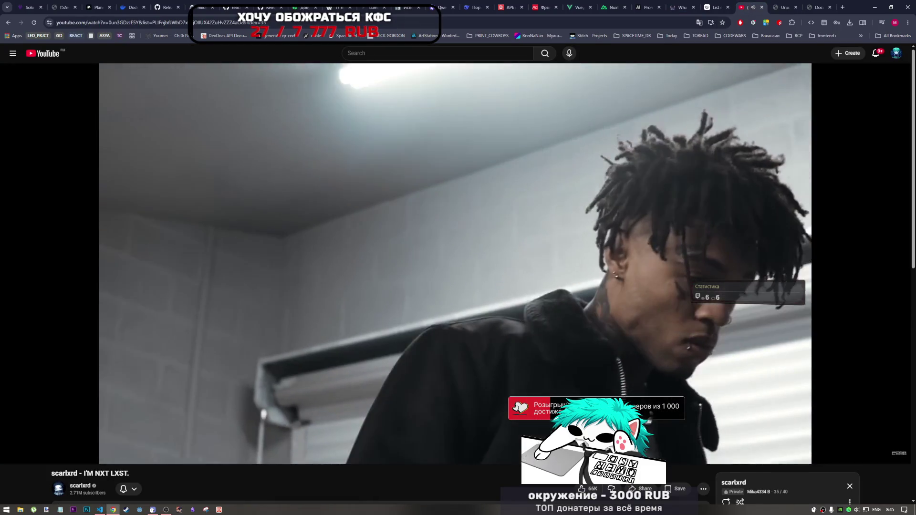
scroll(267, 406, "down", 2)
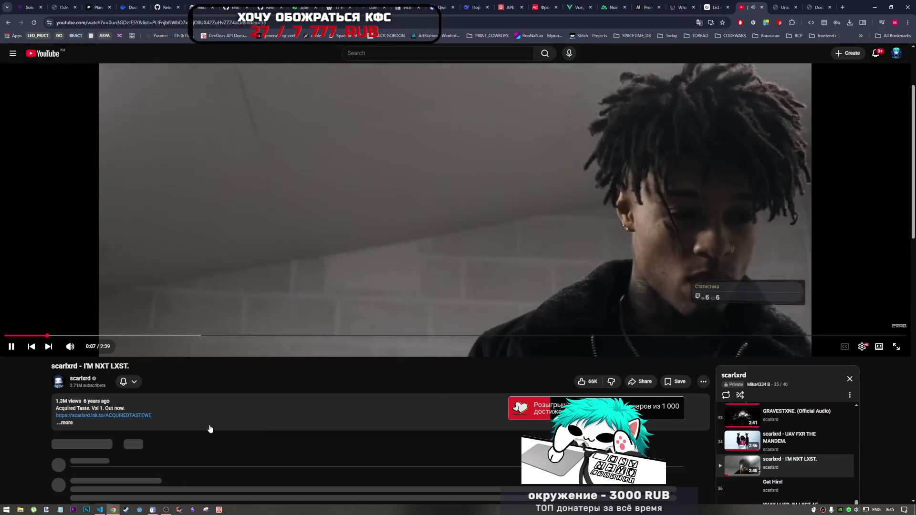
scroll(780, 450, "down", 1)
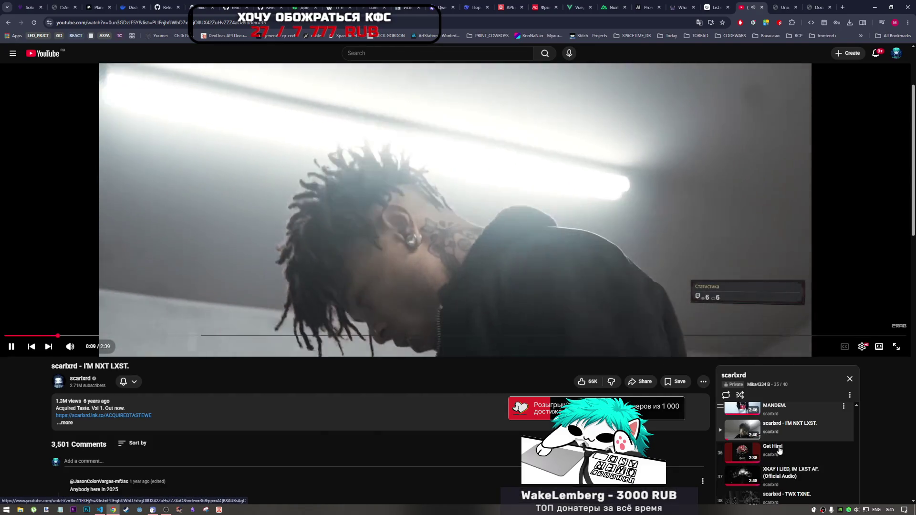
scroll(780, 450, "up", 2)
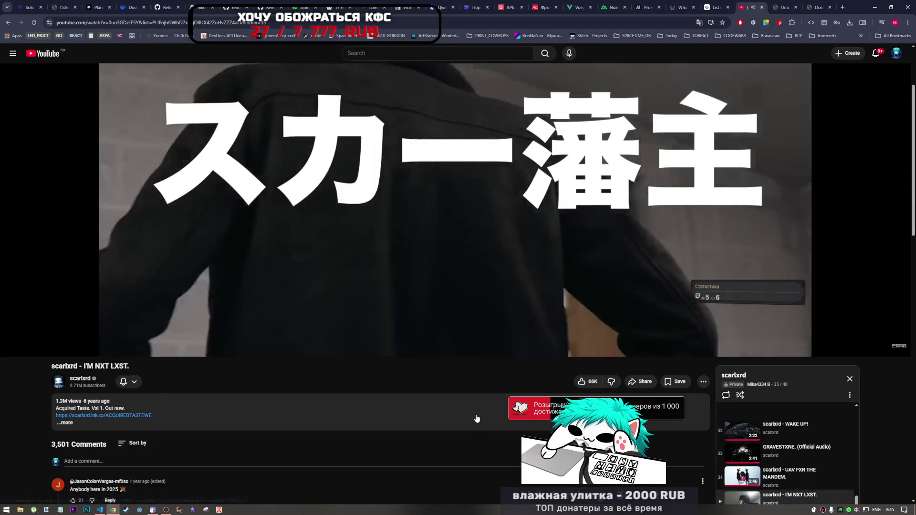
scroll(477, 418, "up", 2)
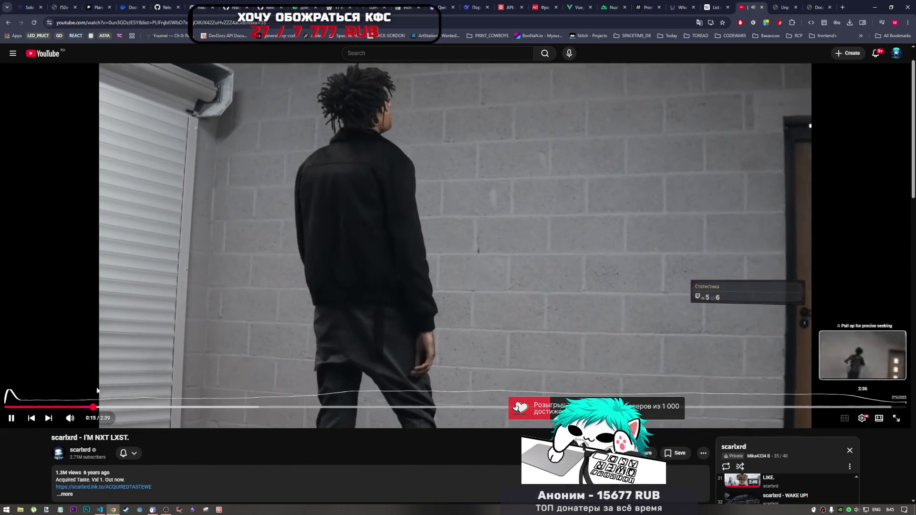
left_click(248, 407)
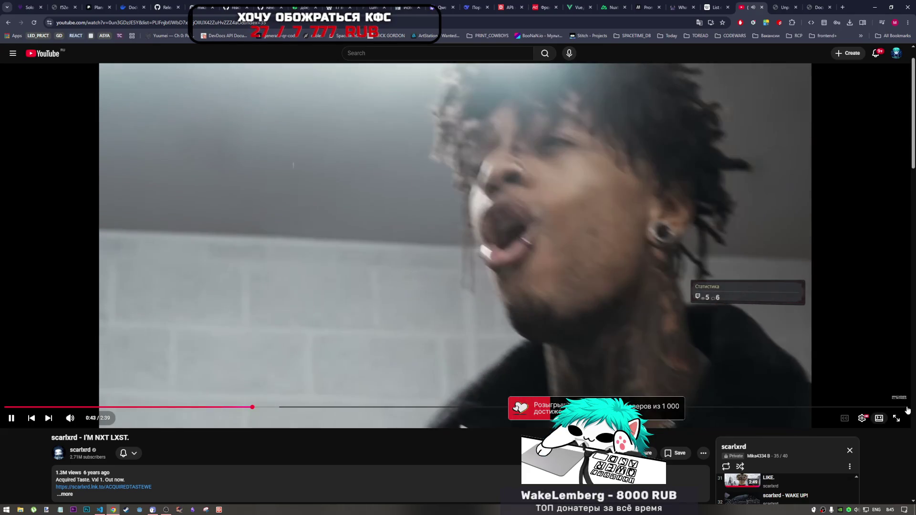
left_click(907, 407)
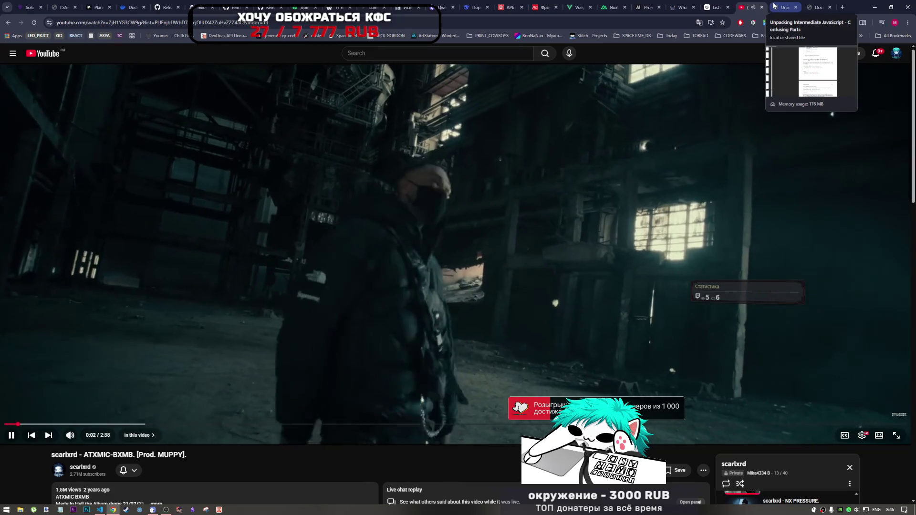
left_click(774, 6)
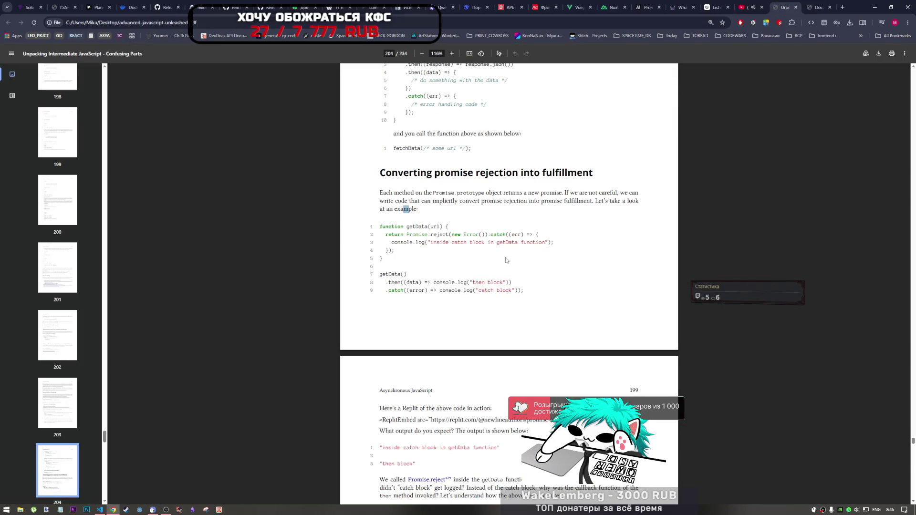
Step: Scroll to the 'Converting promise rejection into fulfillment' getData example and select part of its code
scroll(506, 261, "down", 1)
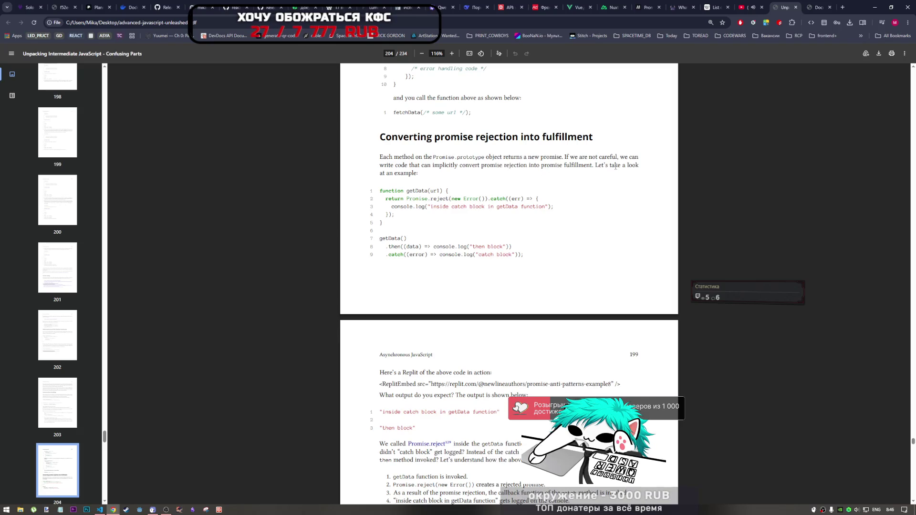
scroll(417, 199, "down", 1)
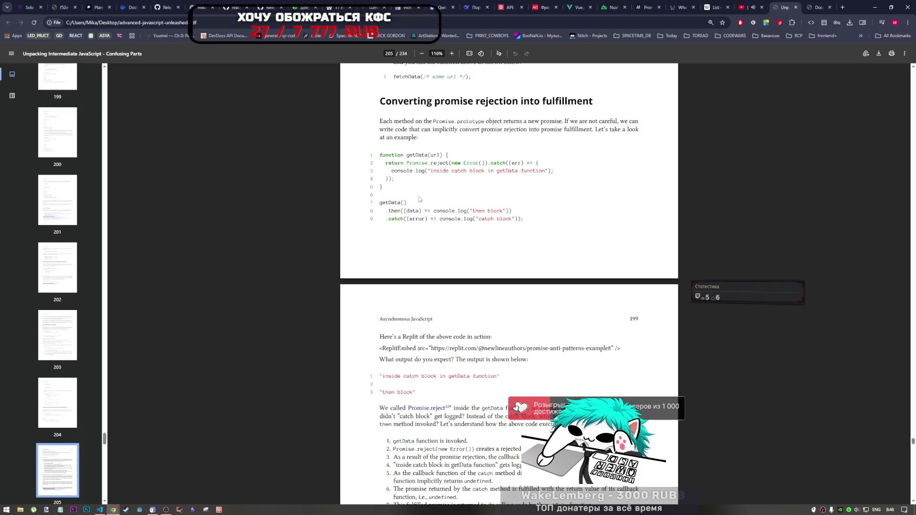
left_click_drag(404, 211, 464, 219)
scroll(478, 204, "down", 3)
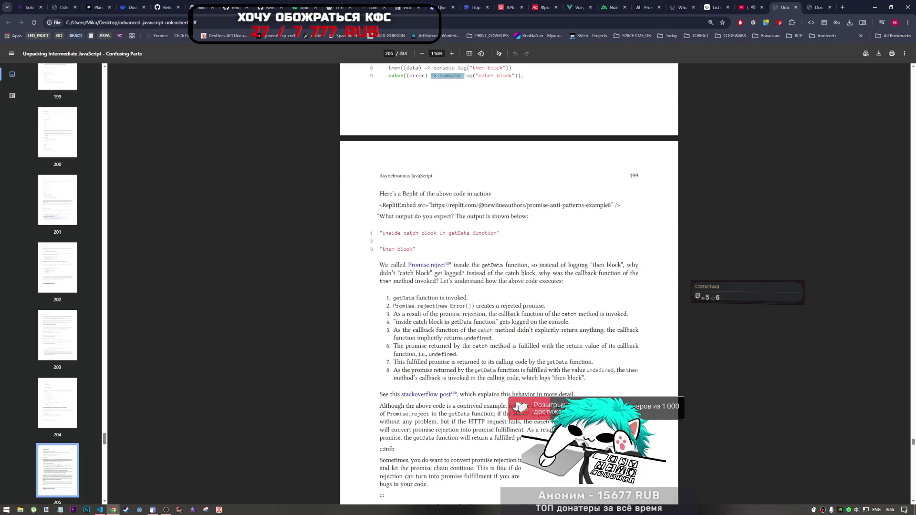
scroll(424, 218, "up", 5)
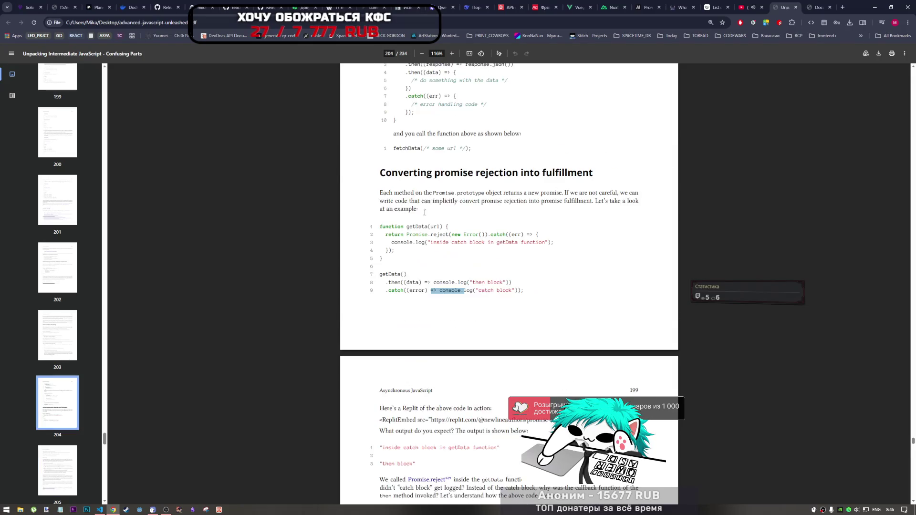
Step: Mark the return keyword, catch((err), final .catch line and console.log lines, then scroll to the output explanation
left_click_drag(386, 235, 435, 235)
left_click_drag(493, 234, 522, 235)
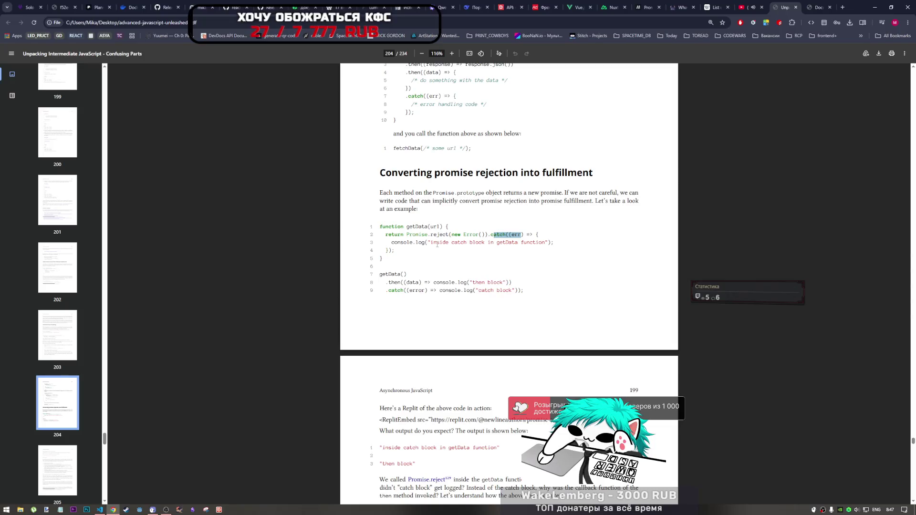
left_click_drag(386, 291, 525, 291)
scroll(492, 277, "down", 3)
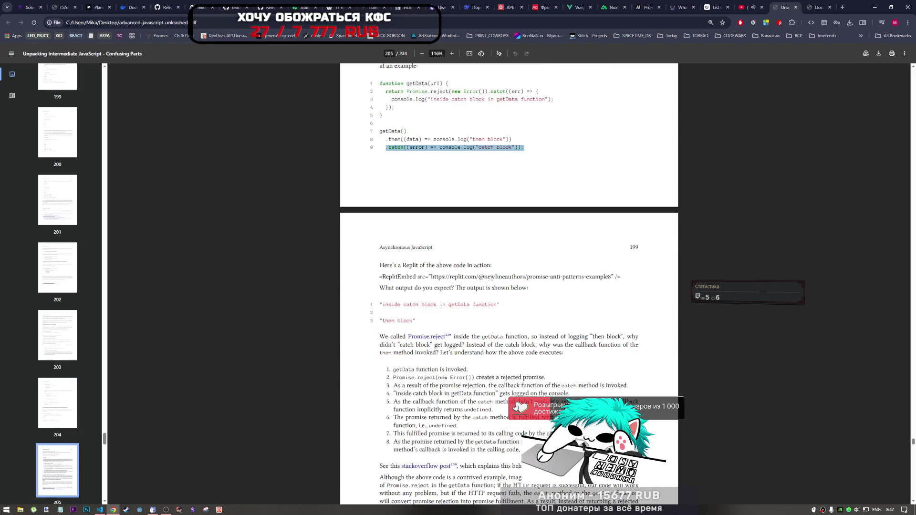
scroll(468, 223, "up", 2)
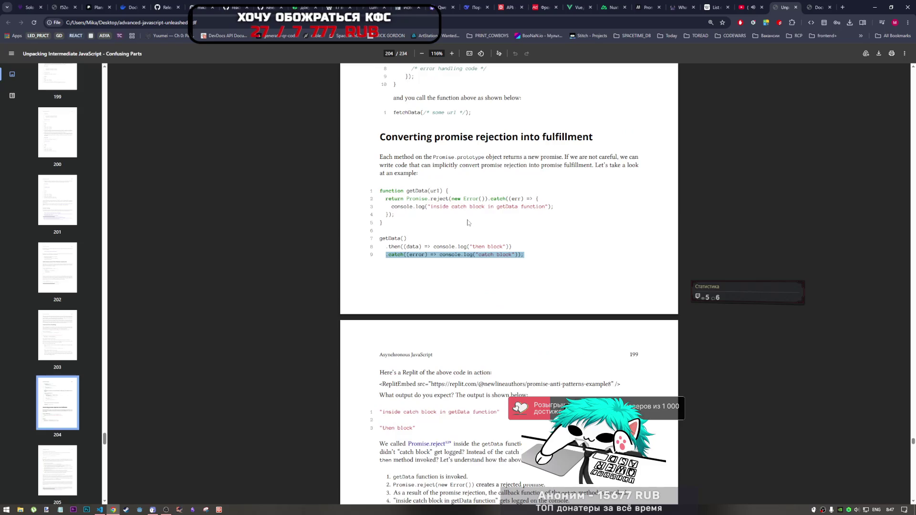
mouse_move(395, 198)
left_mouse_down()
mouse_move(495, 210)
mouse_move(393, 216)
mouse_move(403, 211)
left_mouse_up()
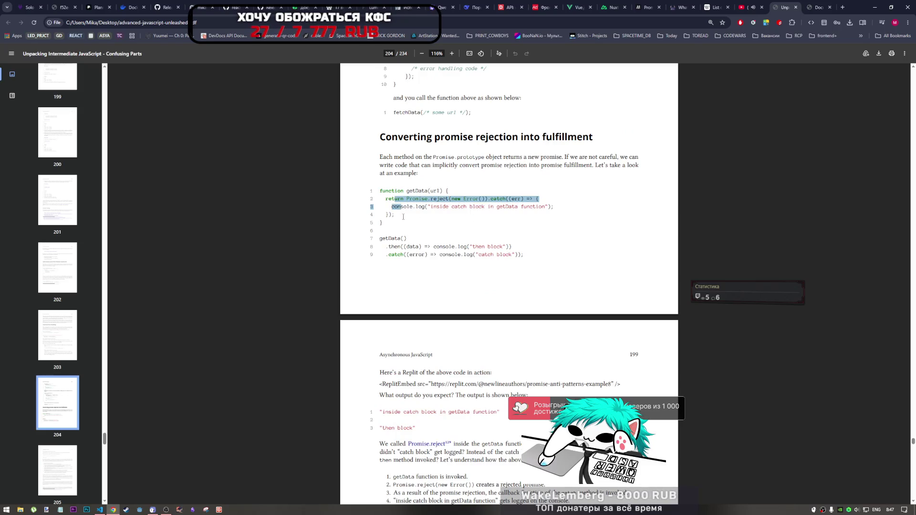
scroll(418, 263, "down", 3)
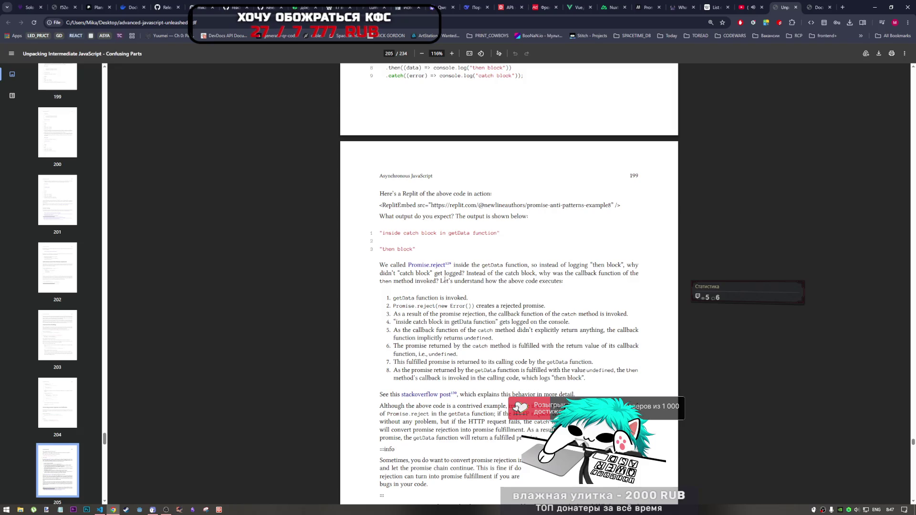
Step: Scroll back and forth through page 199's numbered explanation steps
scroll(442, 281, "down", 5)
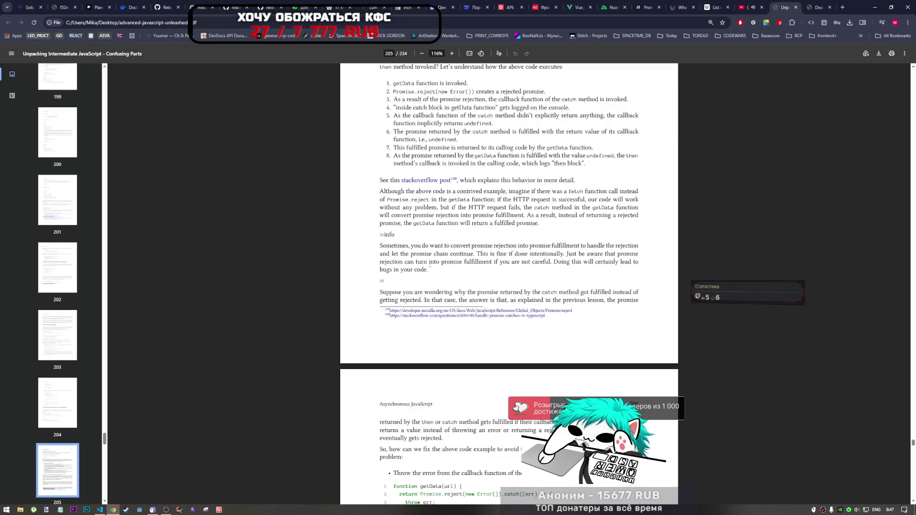
scroll(432, 292, "up", 2)
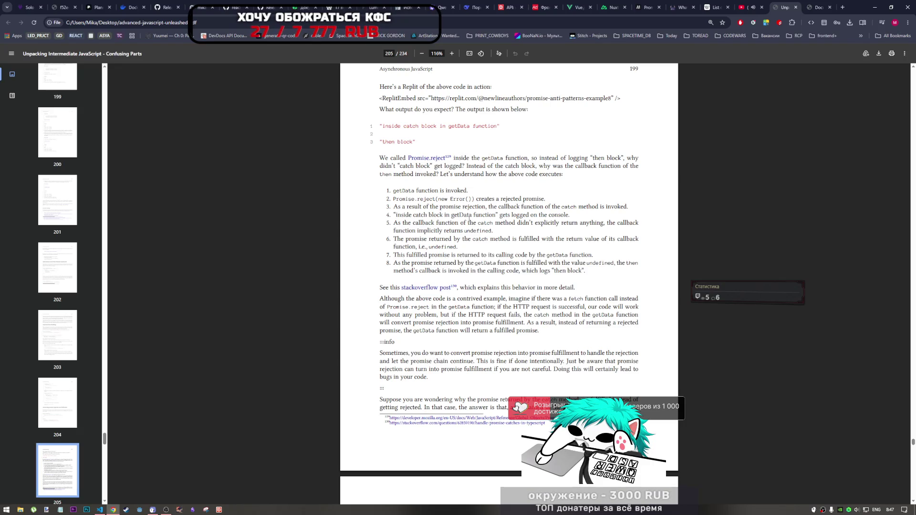
scroll(469, 221, "up", 5)
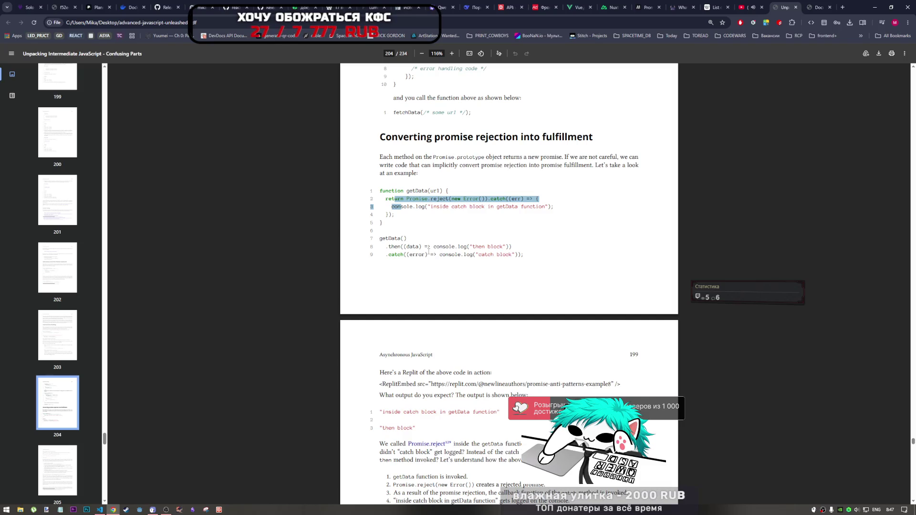
scroll(429, 251, "down", 4)
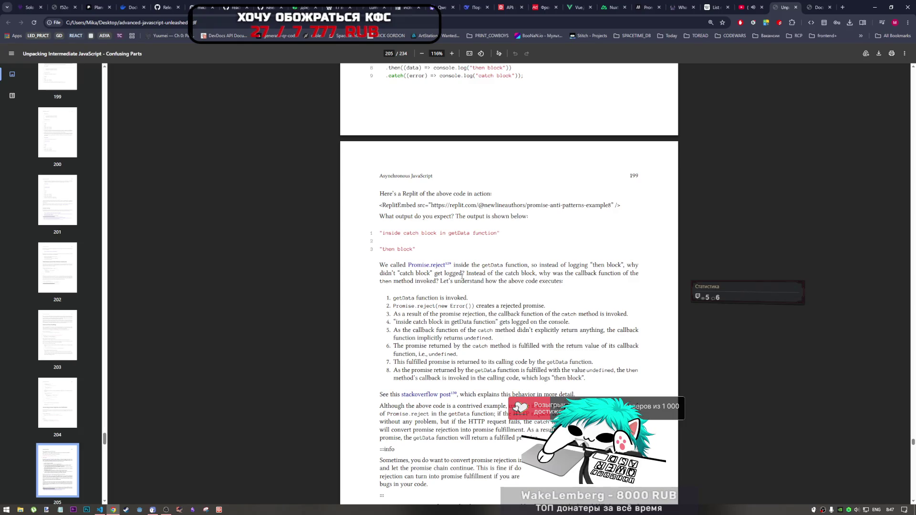
scroll(457, 248, "up", 3)
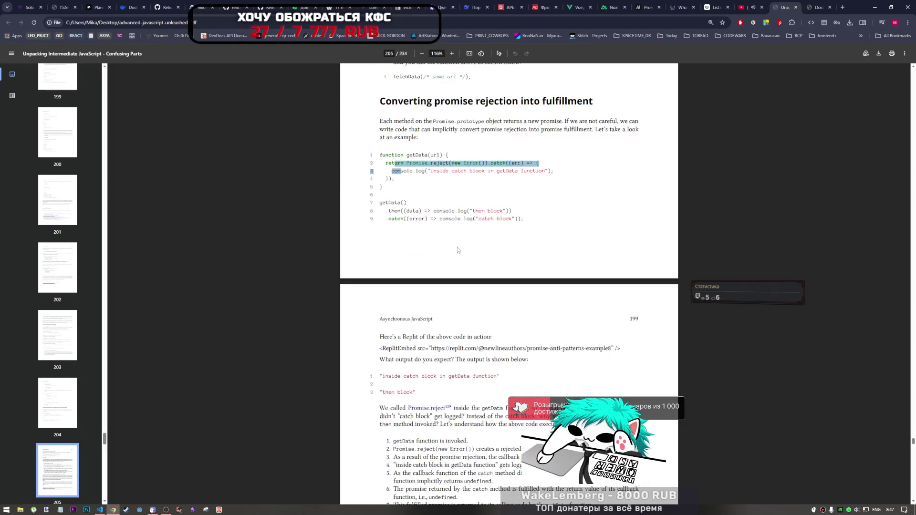
scroll(456, 249, "down", 4)
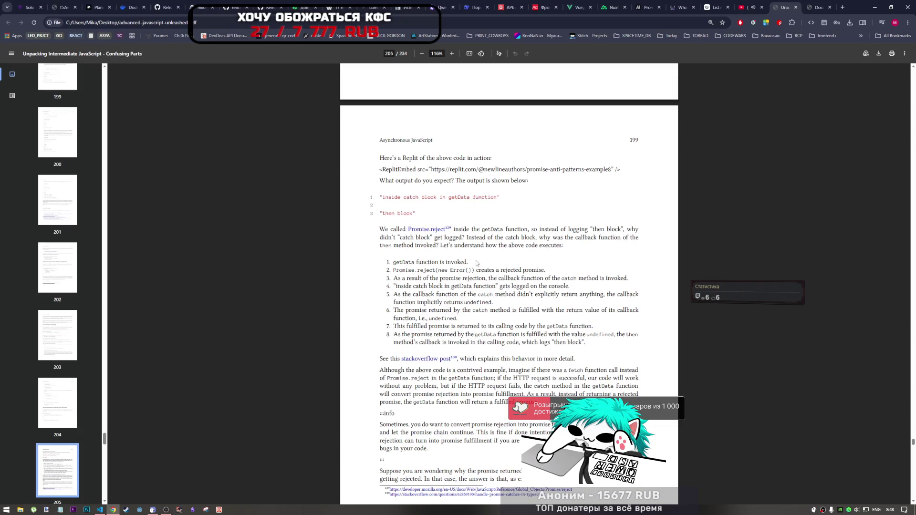
scroll(476, 263, "down", 1)
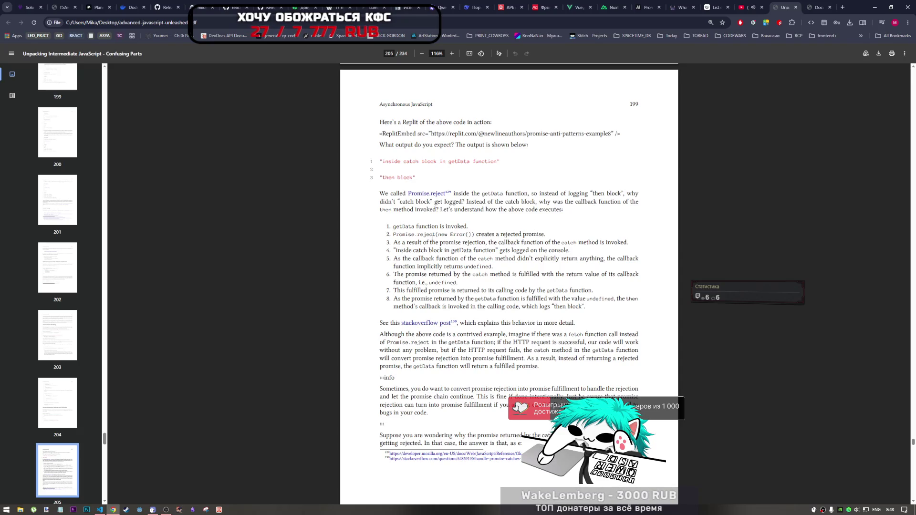
Step: Highlight step 3's phrases about the catch callback being invoked and step 4's 'catch block'
left_click_drag(398, 242, 470, 246)
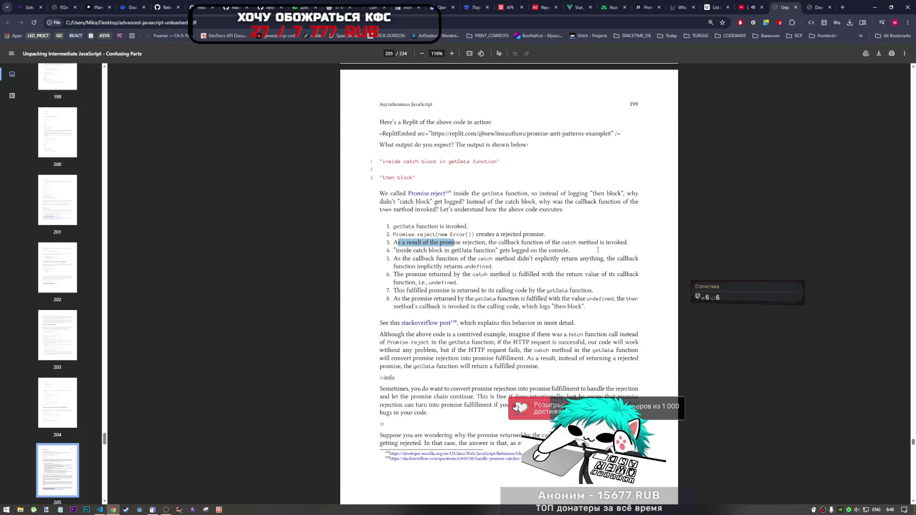
left_click_drag(552, 244, 605, 244)
mouse_move(491, 244)
left_mouse_down()
mouse_move(458, 244)
mouse_move(614, 247)
left_mouse_up()
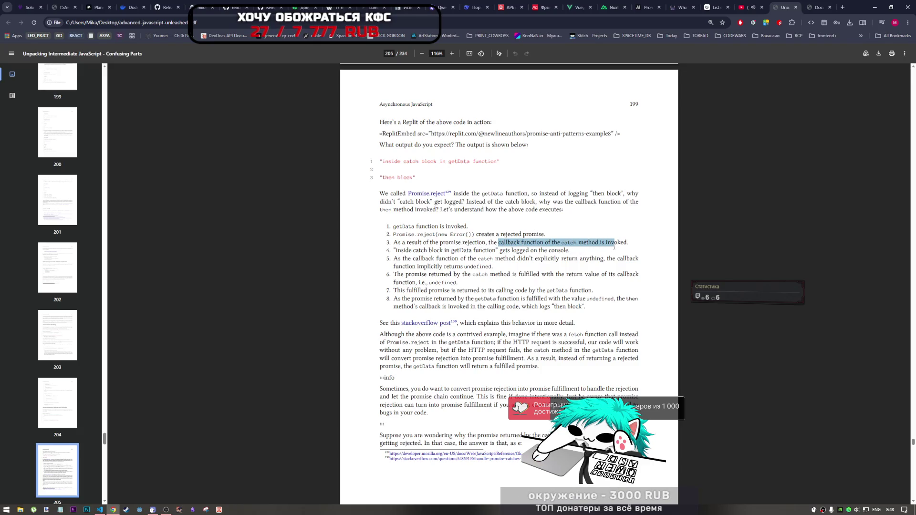
left_click_drag(413, 250, 443, 250)
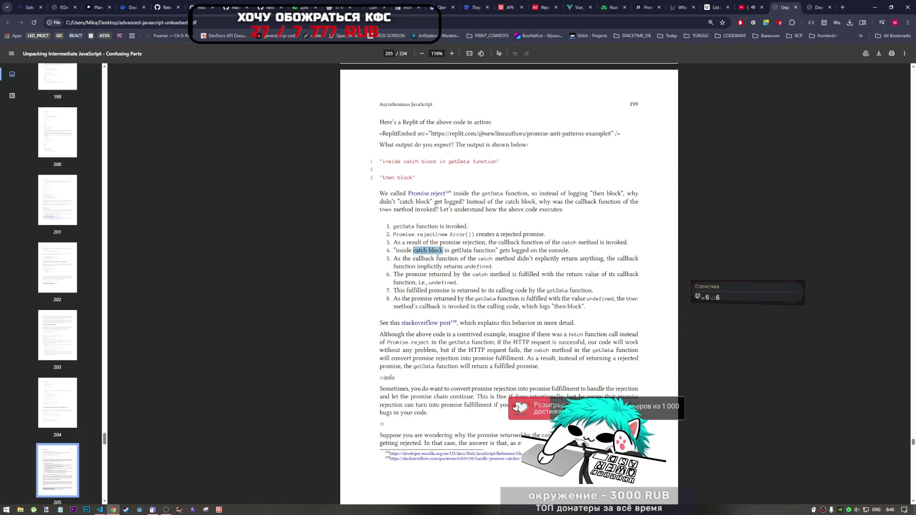
left_click(438, 253)
Step: Mark that step 4 logs to the console, then return to the getData code example
scroll(467, 256, "up", 1)
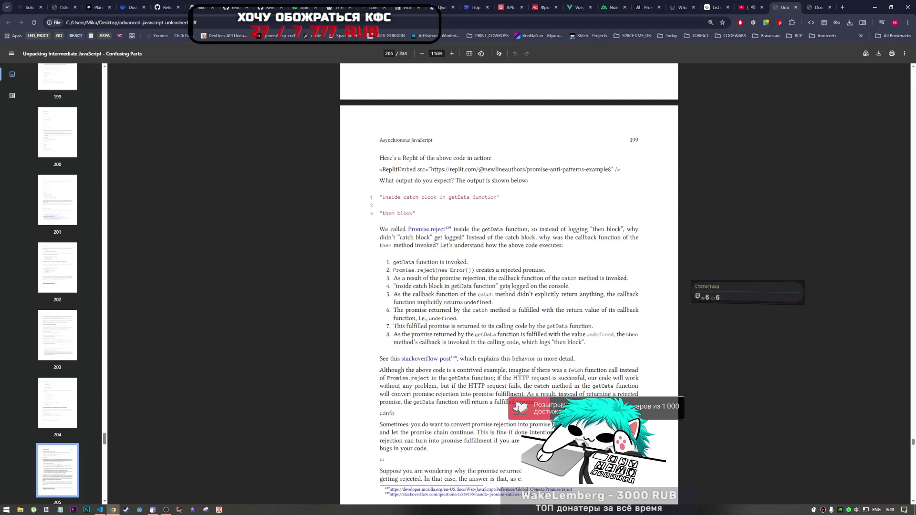
left_click_drag(509, 287, 570, 287)
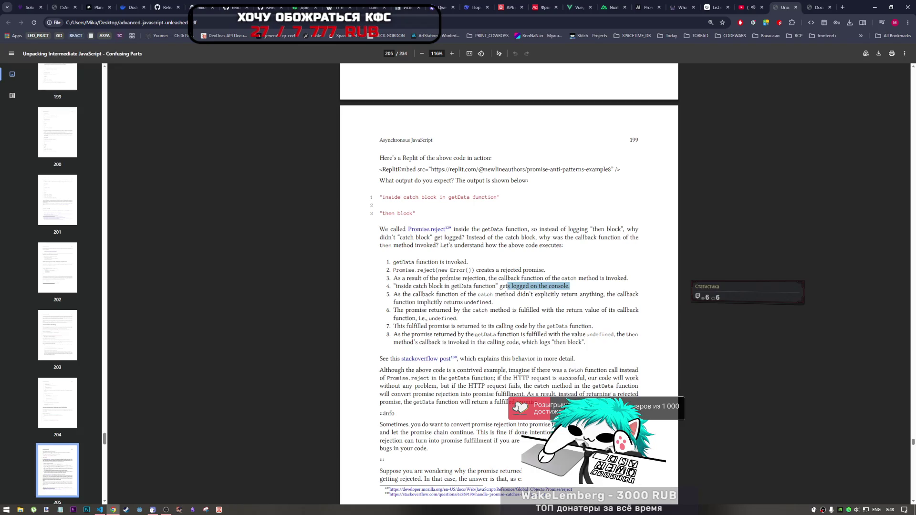
scroll(426, 295, "down", 1)
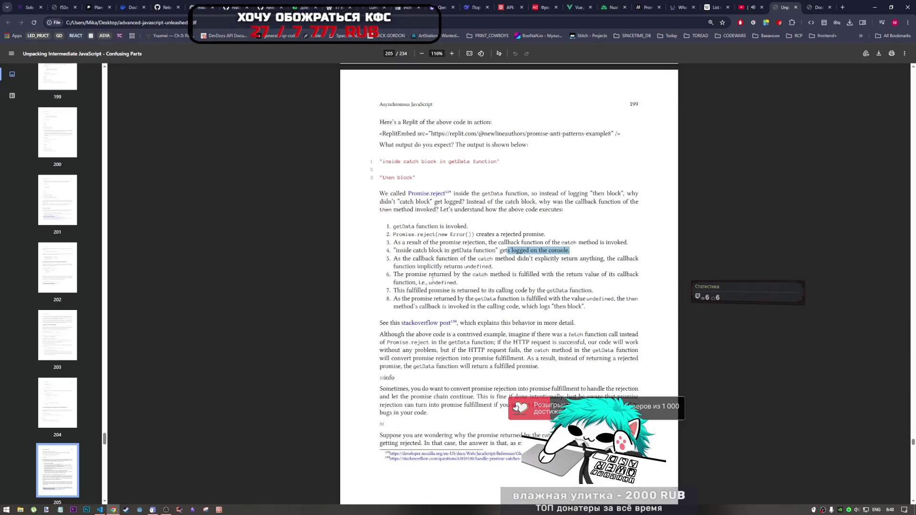
left_click_drag(436, 259, 605, 258)
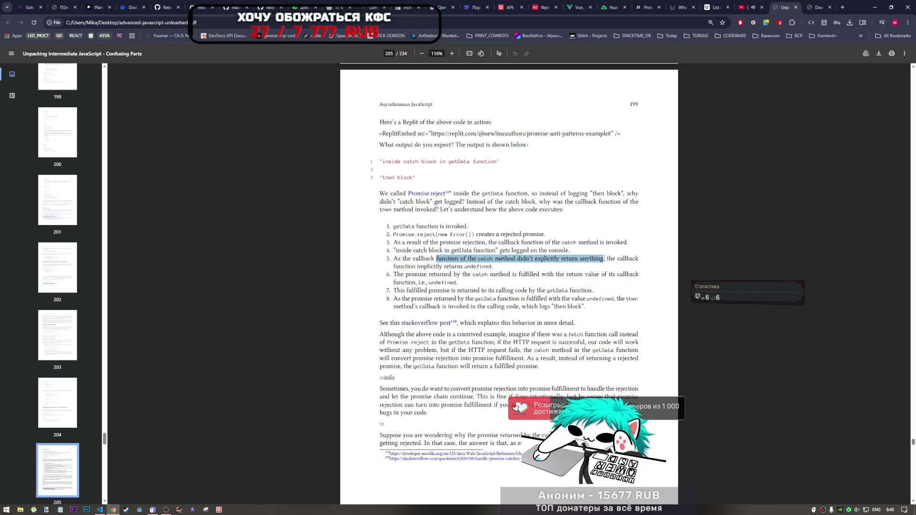
scroll(602, 257, "up", 7)
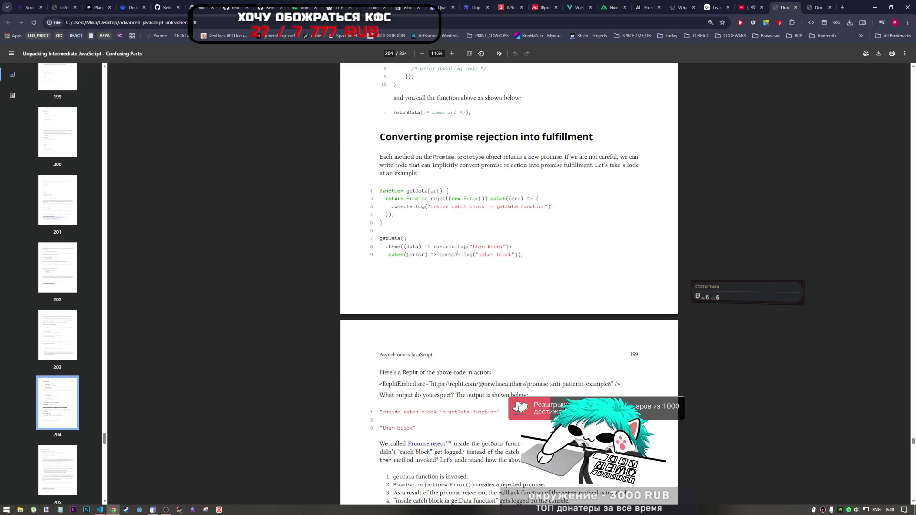
Step: Highlight that the callback returns undefined, catch's returned promise in step 6, and step 8's 'is fulfilled'
scroll(476, 257, "down", 5)
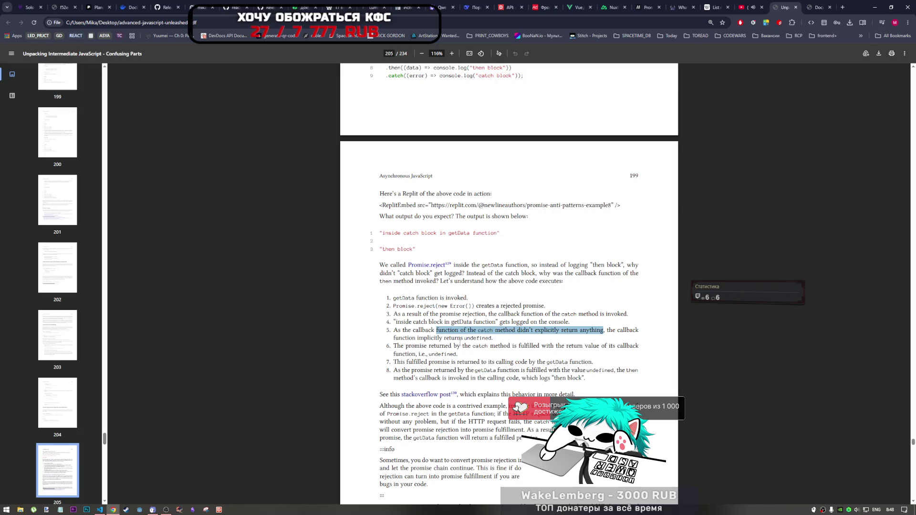
left_click_drag(457, 339, 493, 339)
left_click_drag(420, 346, 639, 347)
mouse_move(413, 354)
left_mouse_down()
mouse_move(458, 354)
mouse_move(432, 355)
left_mouse_up()
scroll(407, 361, "down", 1)
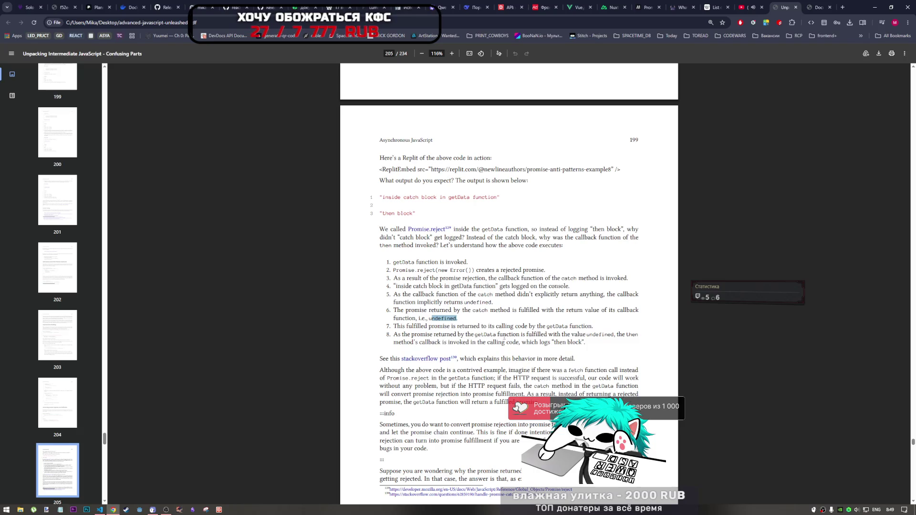
left_click_drag(521, 334, 547, 335)
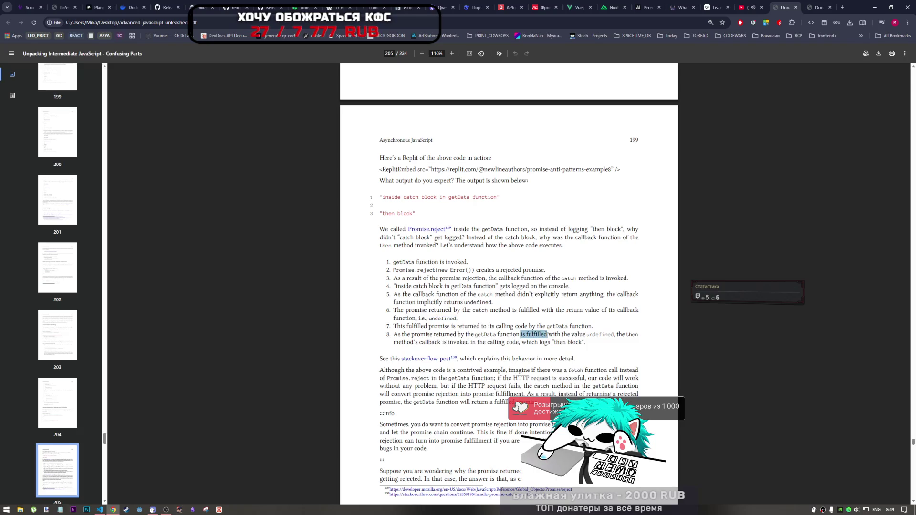
Step: Scroll back to select the whole getData code example, then clear the selection
scroll(408, 248, "up", 3)
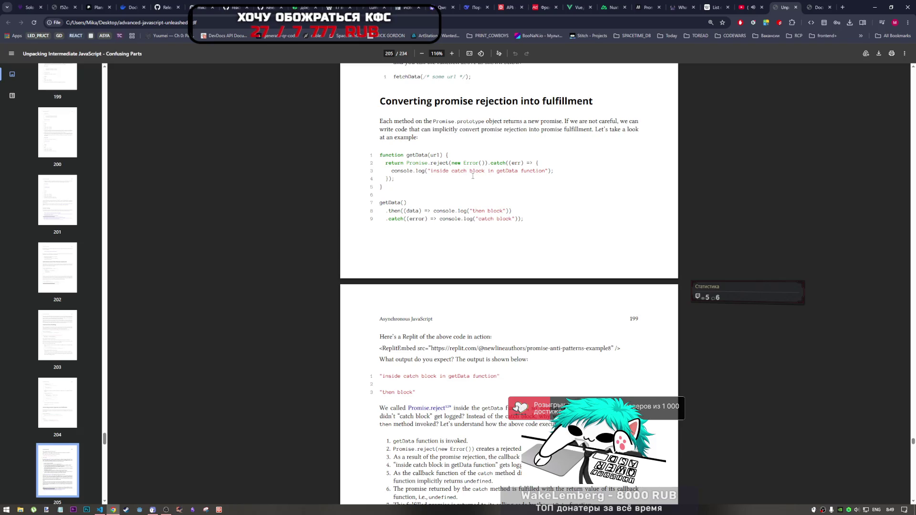
scroll(427, 235, "down", 2)
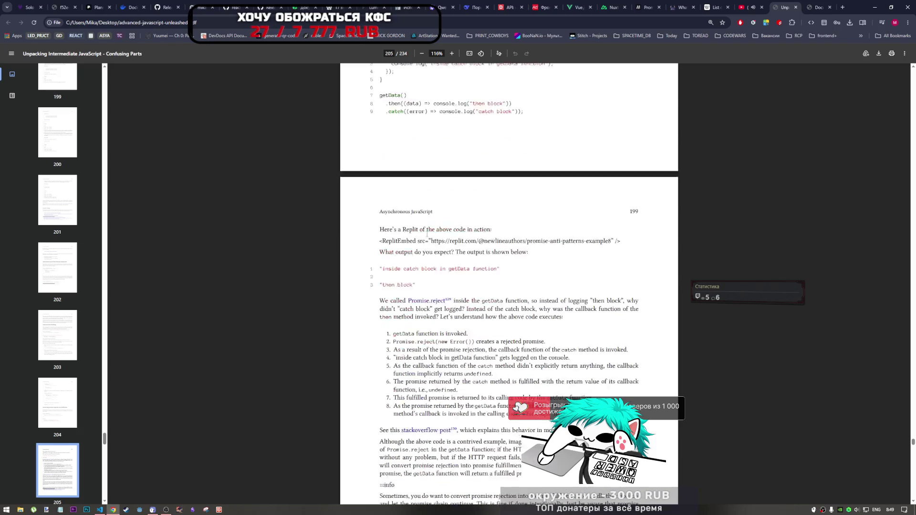
scroll(427, 234, "down", 1)
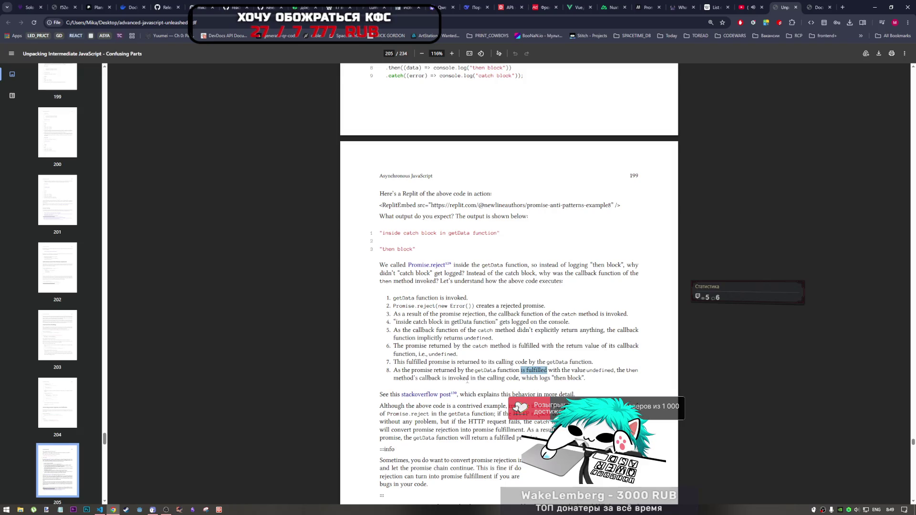
scroll(479, 313, "up", 4)
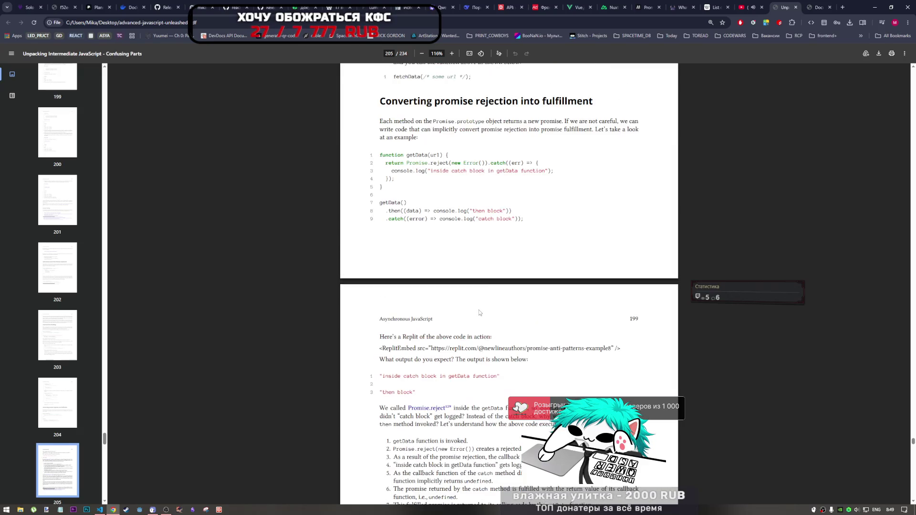
mouse_move(525, 219)
left_mouse_down()
mouse_move(448, 210)
mouse_move(380, 156)
left_mouse_up()
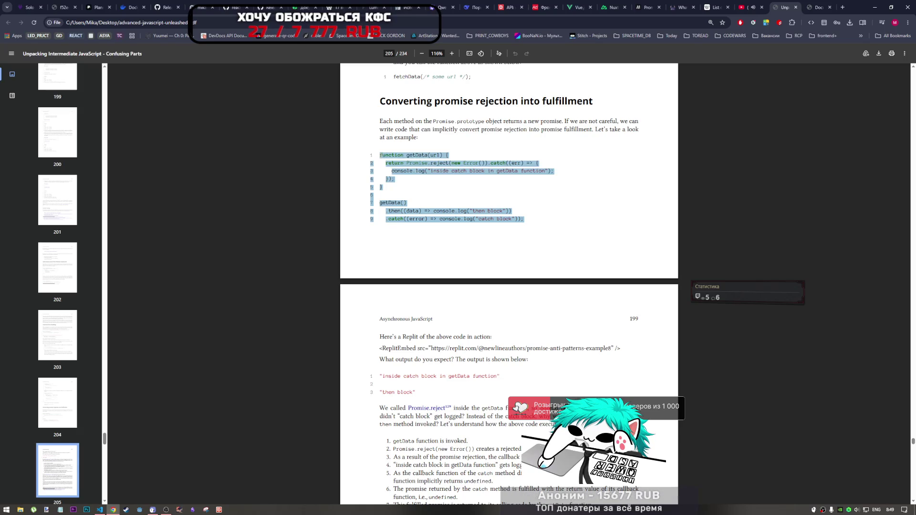
left_click(479, 322)
Step: Select the phrase 'contrived example' and bring up its context menu
scroll(469, 367, "down", 6)
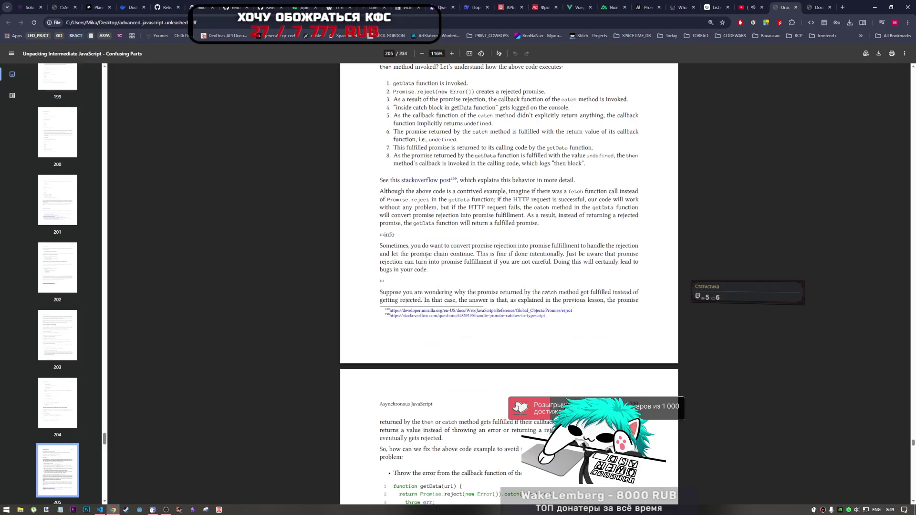
scroll(444, 206, "up", 2)
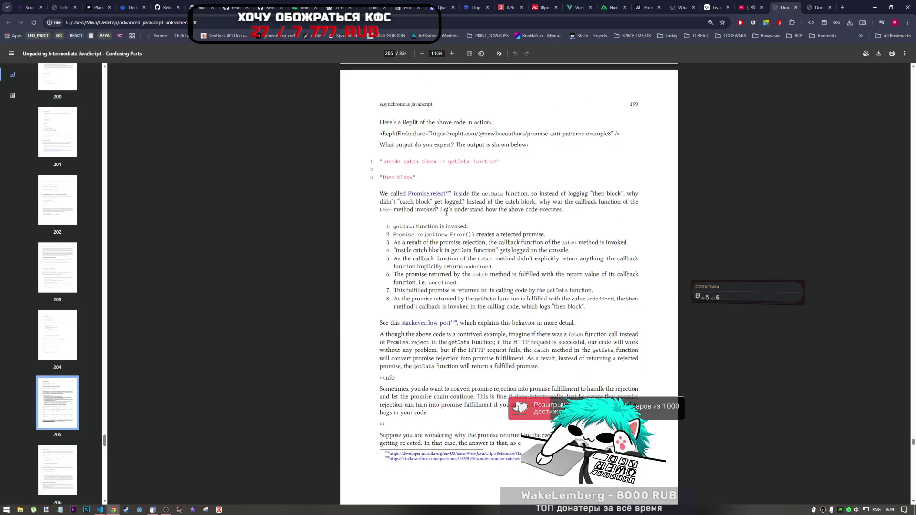
scroll(446, 213, "down", 3)
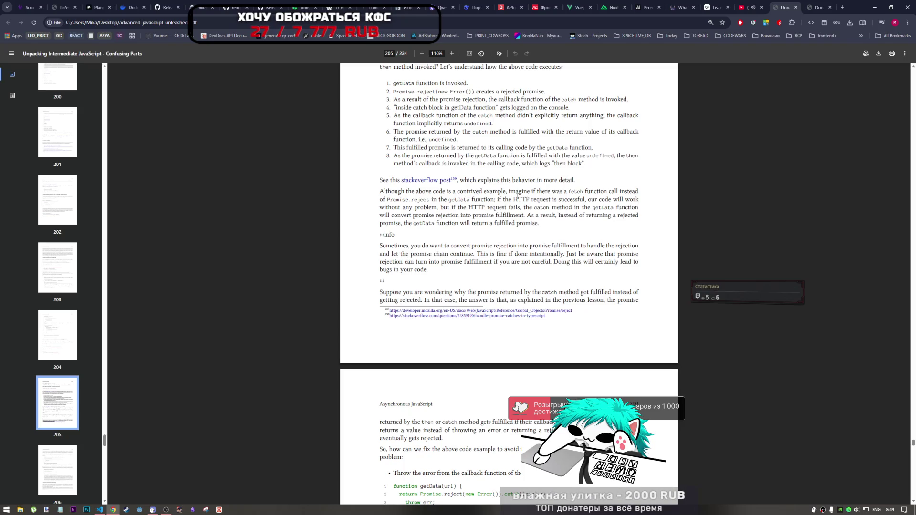
mouse_move(457, 192)
left_mouse_down()
mouse_move(516, 193)
mouse_move(507, 191)
left_mouse_up()
right_click(497, 191)
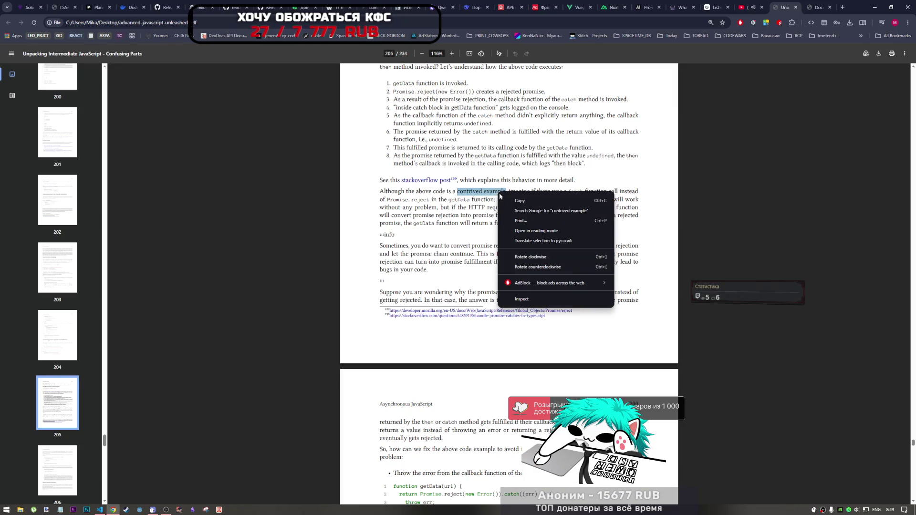
Step: Translate 'contrived example' into Russian, then close the translation bubble and clear the highlight
left_click(531, 242)
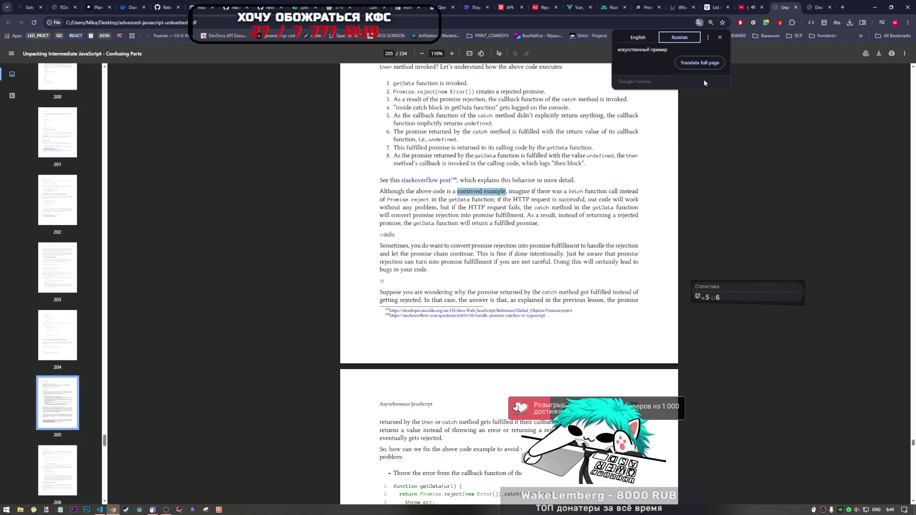
left_click(721, 38)
left_click(378, 197)
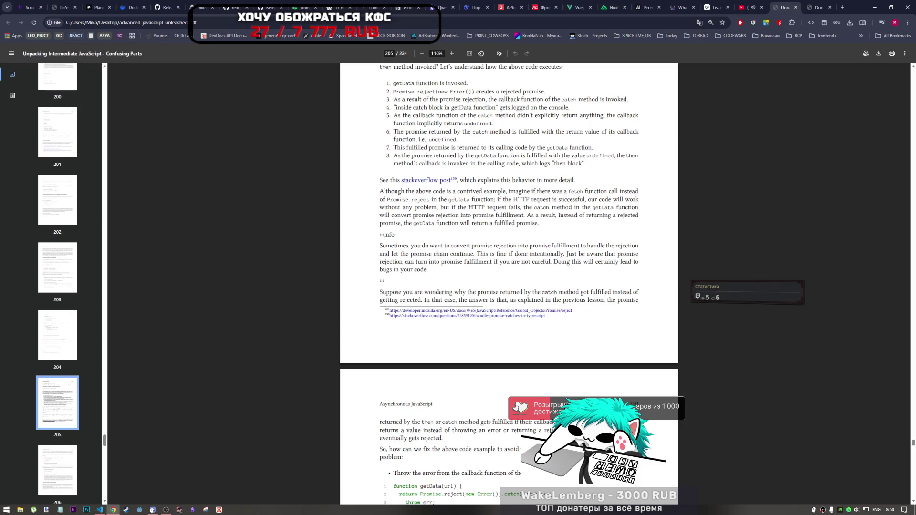
Step: Highlight and clear the first sentence of the info paragraph about accidental fulfillment
scroll(528, 269, "down", 3)
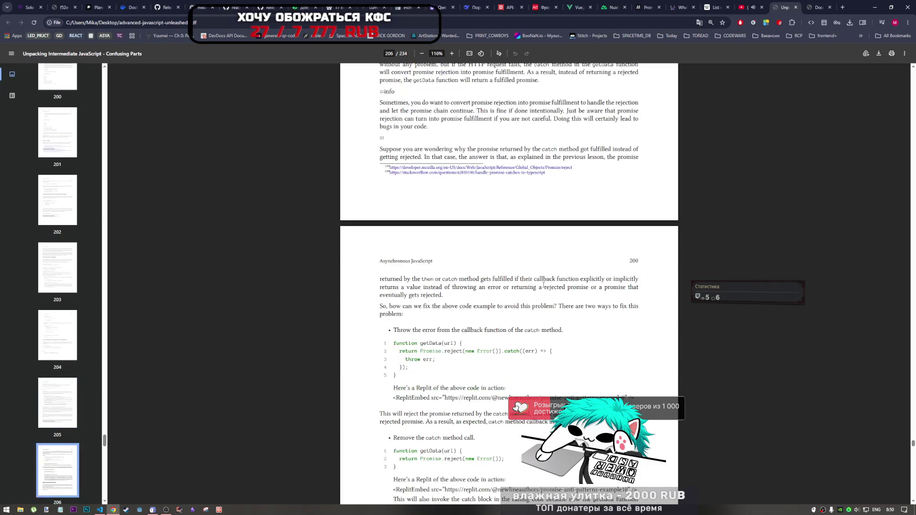
mouse_move(379, 174)
left_mouse_down()
mouse_move(484, 185)
mouse_move(476, 183)
left_mouse_up()
left_click(453, 196)
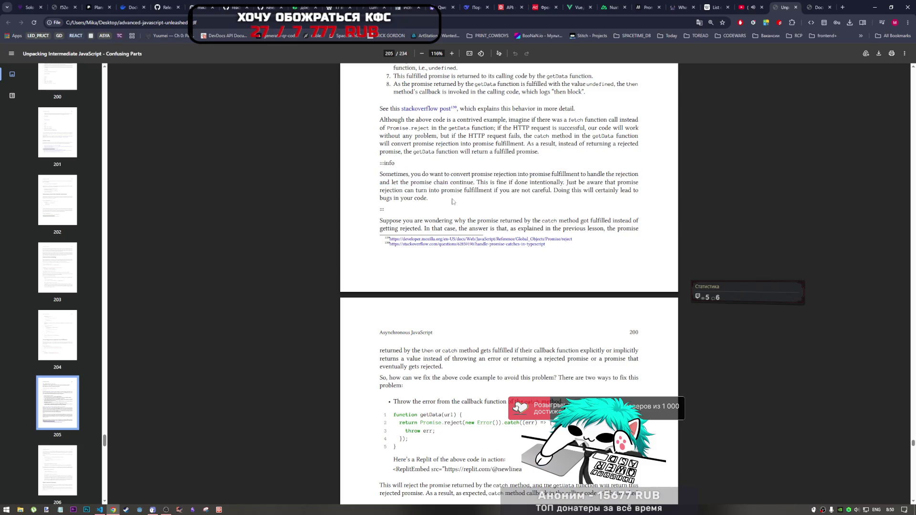
scroll(461, 218, "down", 3)
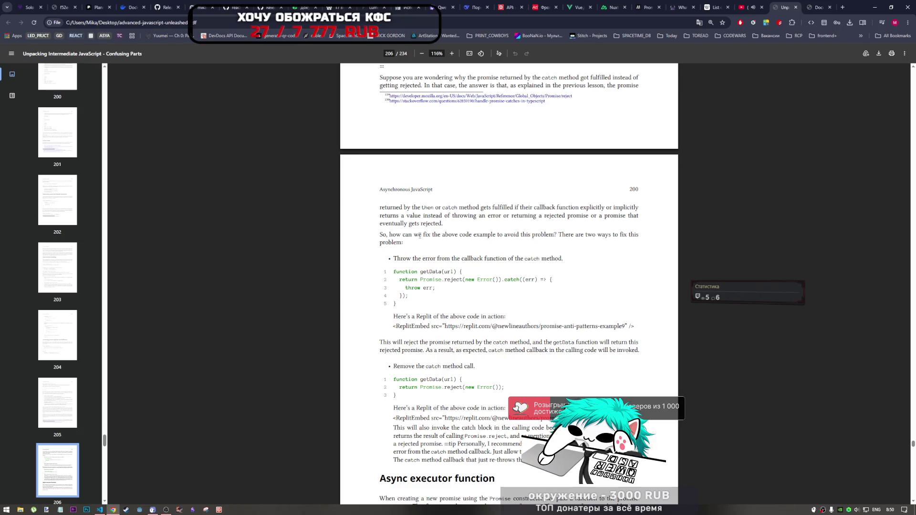
Step: Scroll to the two fixes, highlighting the first fix's code and the 'Remove the catch method call' bullet
scroll(420, 240, "down", 1)
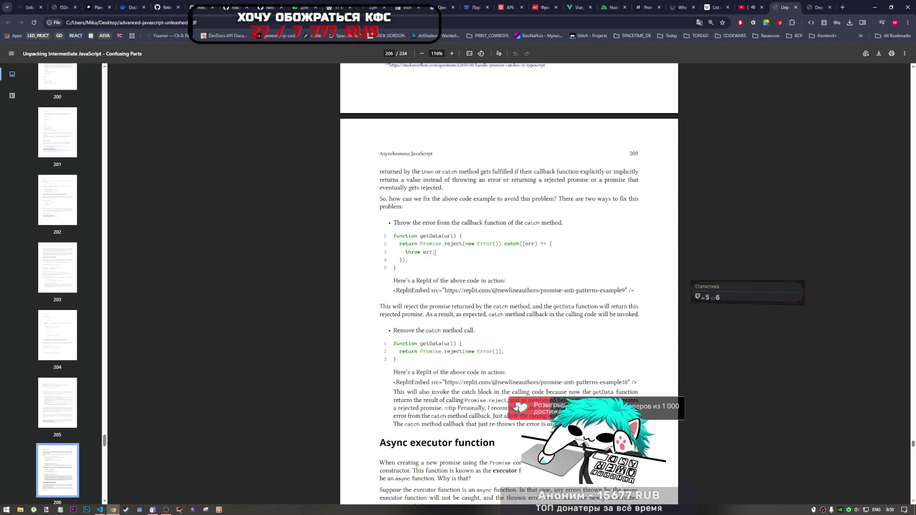
mouse_move(435, 253)
left_mouse_down()
mouse_move(404, 253)
mouse_move(395, 240)
left_mouse_up()
left_click(428, 265)
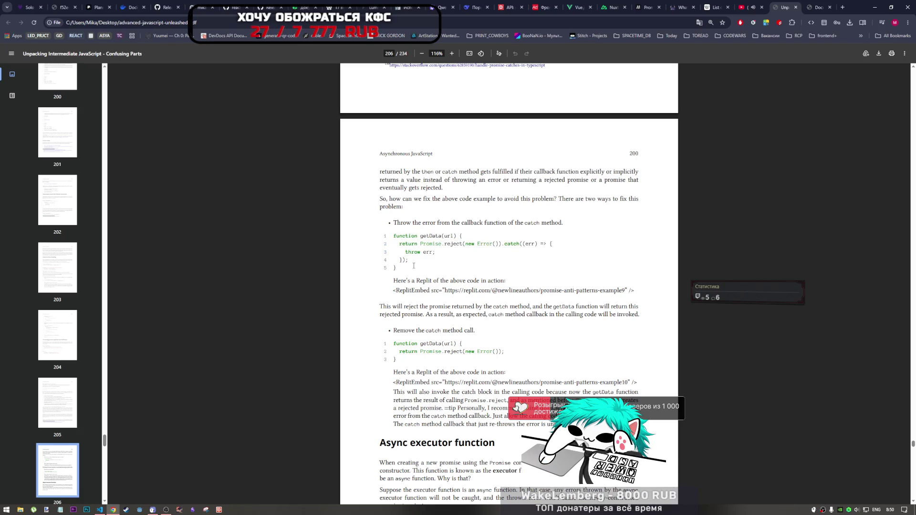
left_click_drag(436, 330, 478, 331)
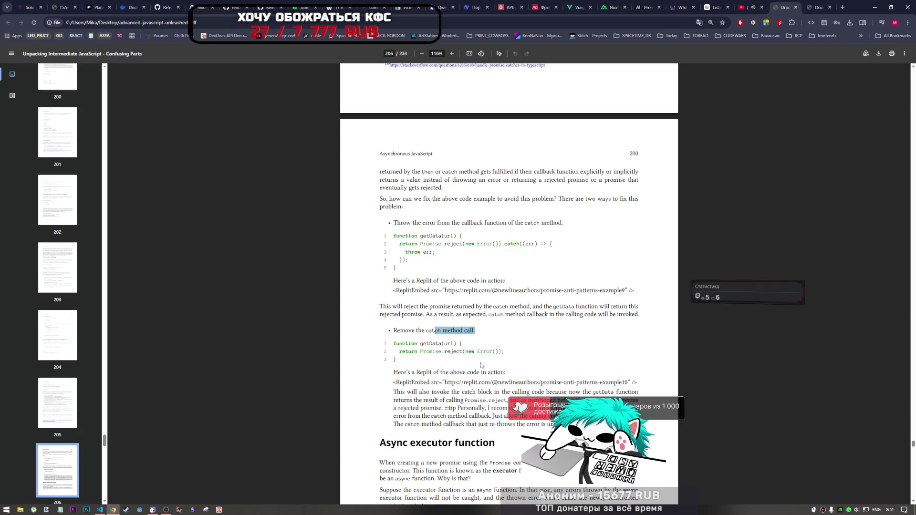
Step: Scroll back to page 198's original example to highlight .catch((err)
scroll(481, 365, "up", 10)
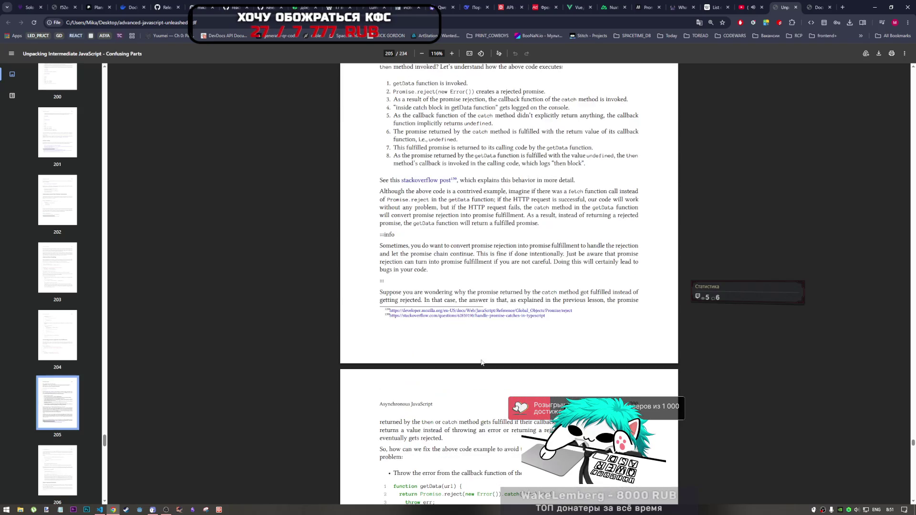
scroll(483, 362, "up", 5)
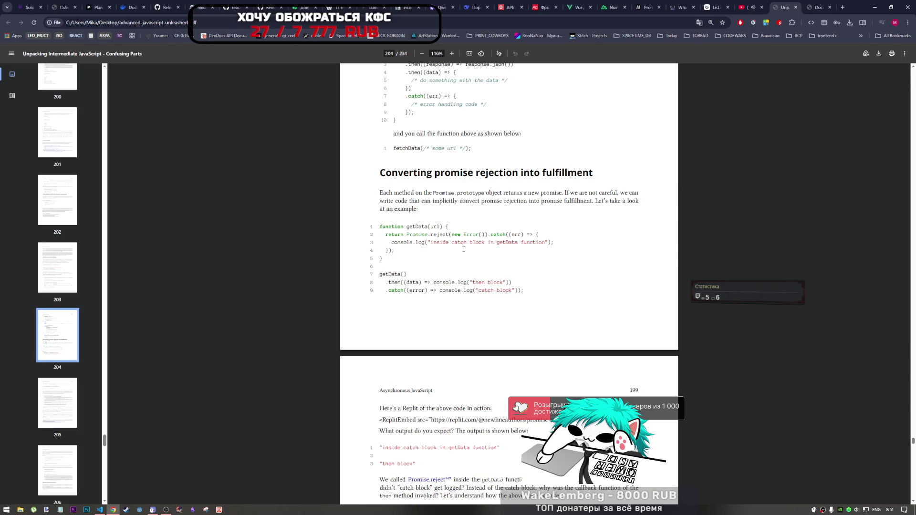
scroll(463, 257, "down", 12)
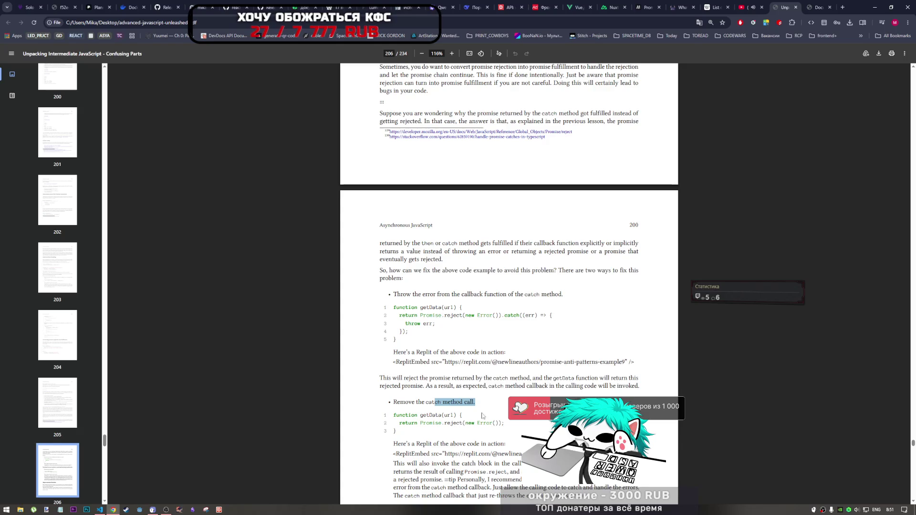
scroll(473, 401, "up", 12)
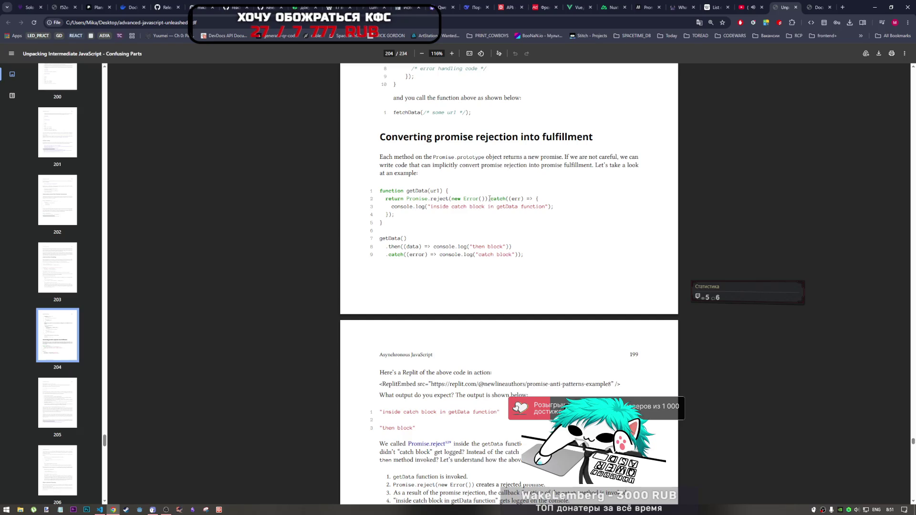
mouse_move(489, 198)
left_mouse_down()
mouse_move(544, 207)
mouse_move(511, 199)
mouse_move(524, 198)
left_mouse_up()
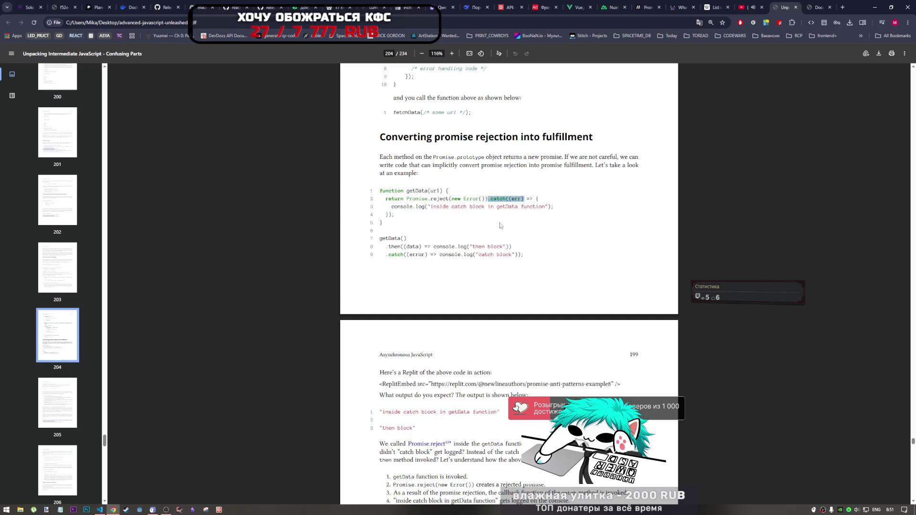
left_click(460, 215)
Step: Return to page 200, highlight its opening words, and continue down through the fixes
scroll(465, 257, "down", 6)
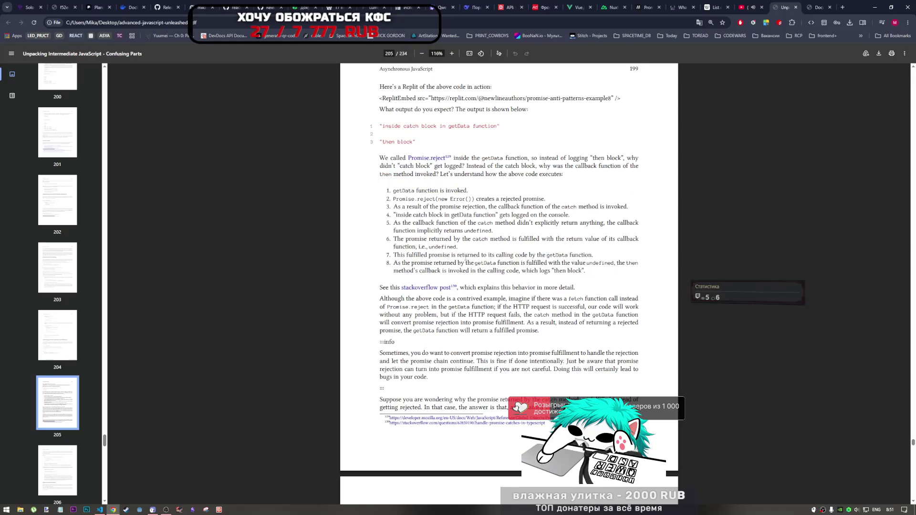
scroll(466, 258, "down", 6)
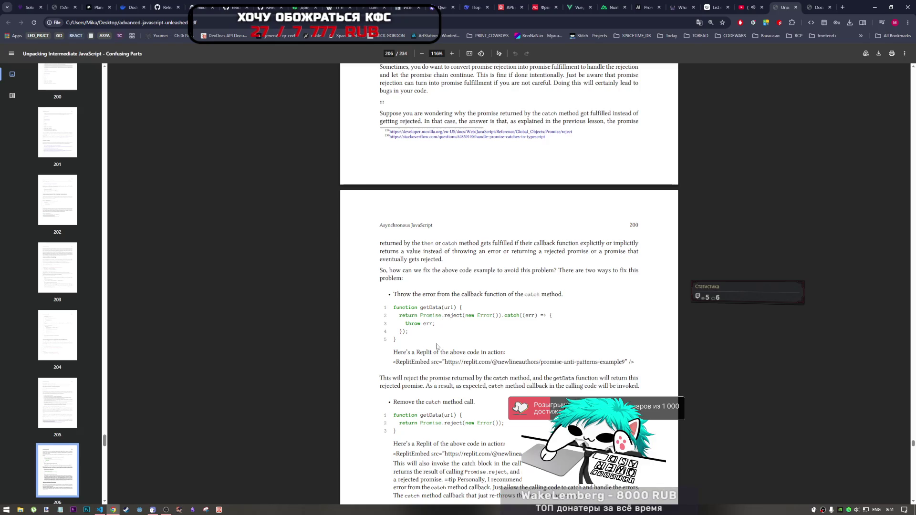
left_click_drag(488, 379, 540, 379)
left_click(577, 382)
scroll(456, 390, "down", 3)
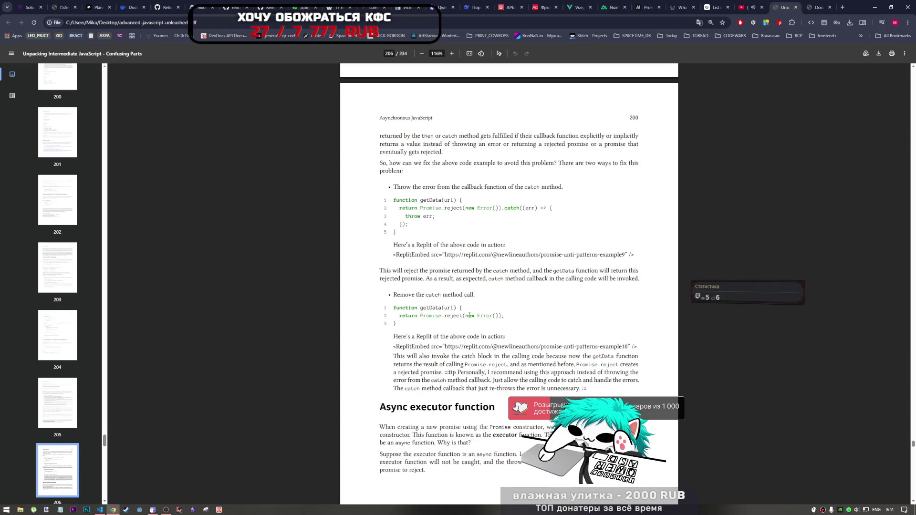
Step: Highlight the return Promise.reject line in the second fix and throw err; in the first fix
scroll(460, 296, "down", 1)
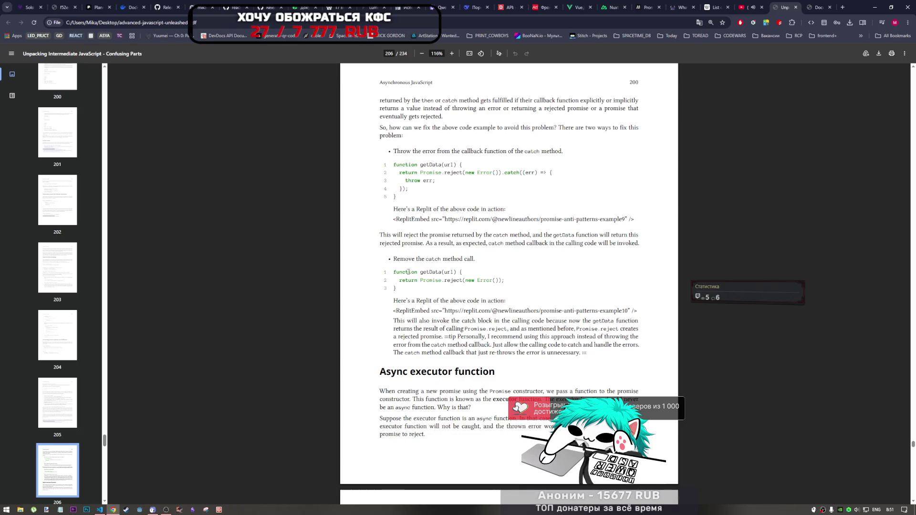
scroll(409, 276, "down", 1)
scroll(409, 275, "up", 1)
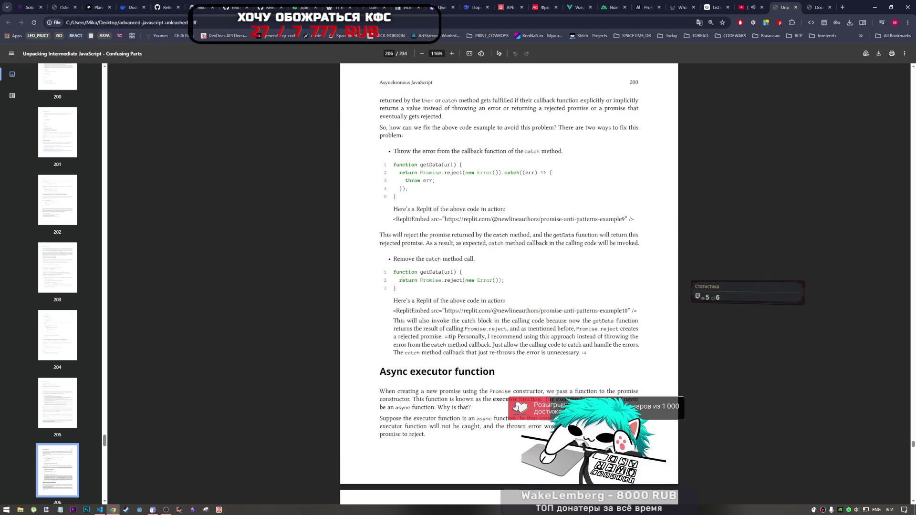
left_click_drag(402, 280, 503, 281)
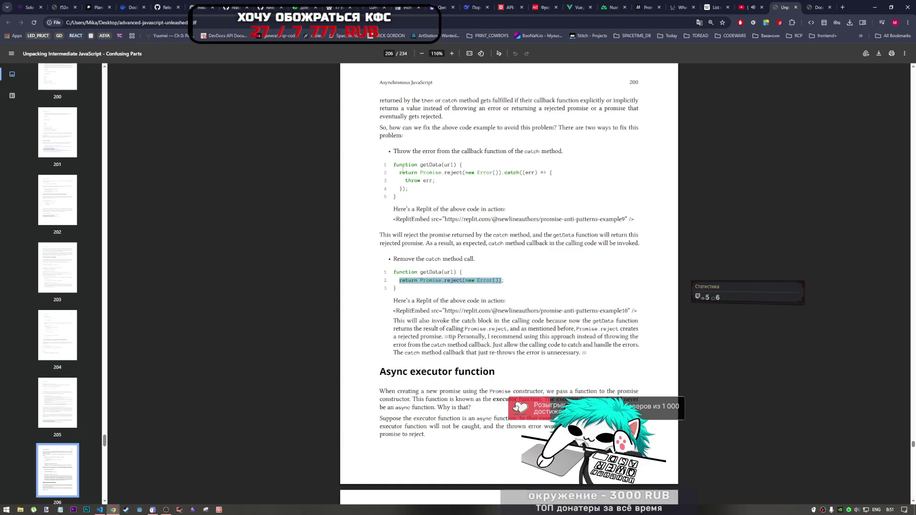
left_click(403, 168)
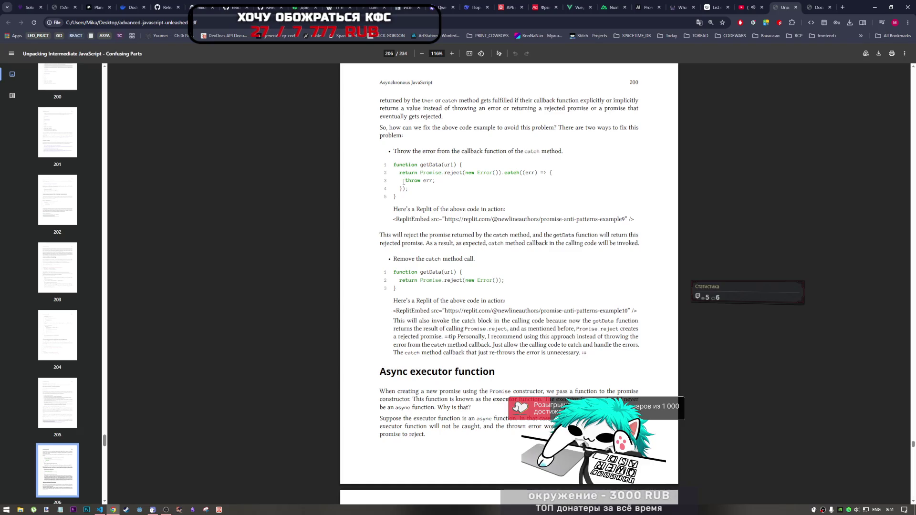
left_click_drag(404, 182, 435, 182)
left_click(511, 176)
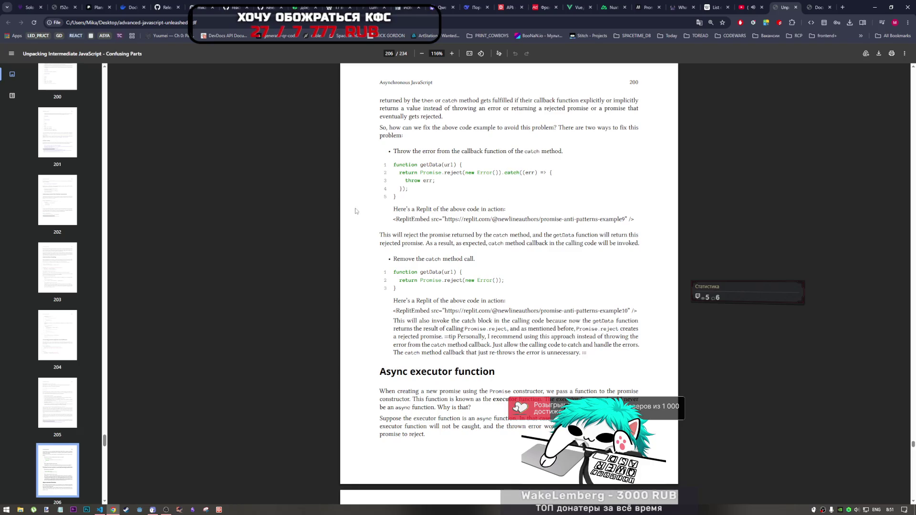
Step: Scroll down to the Async executor function section on page 201
scroll(355, 211, "down", 3)
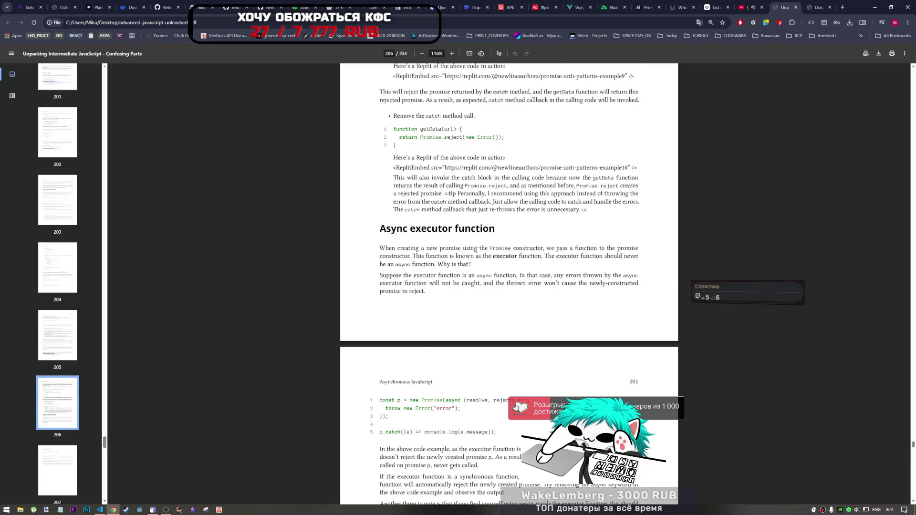
scroll(476, 249, "down", 2)
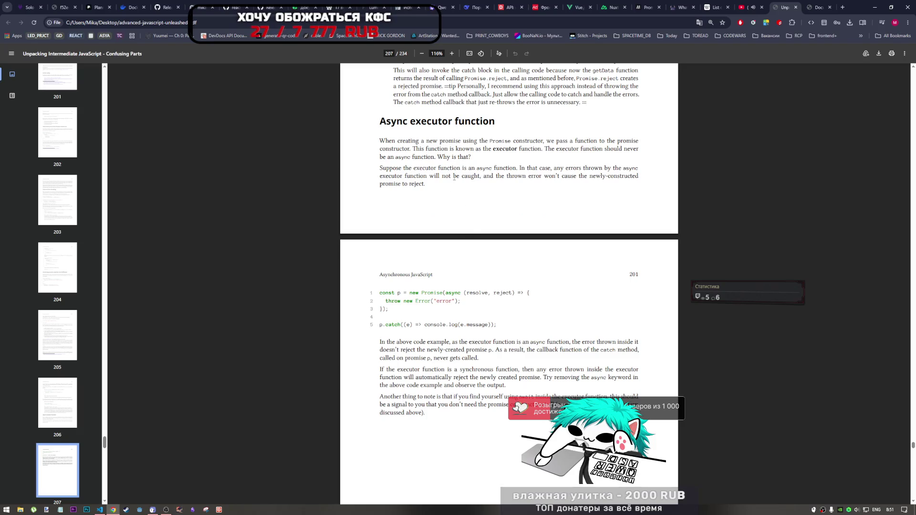
scroll(509, 156, "down", 1)
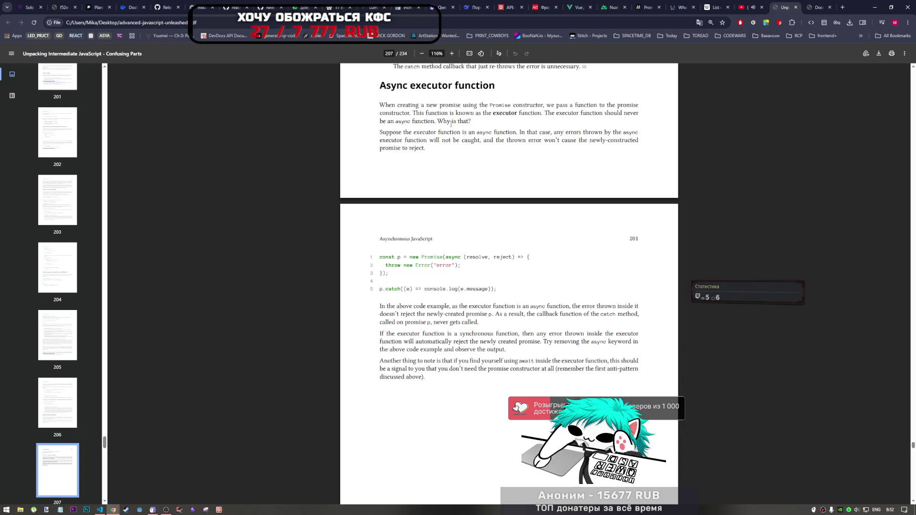
Step: Highlight the book's sentences on the executor function, the thrown error and the async keyword
left_click_drag(414, 113, 540, 116)
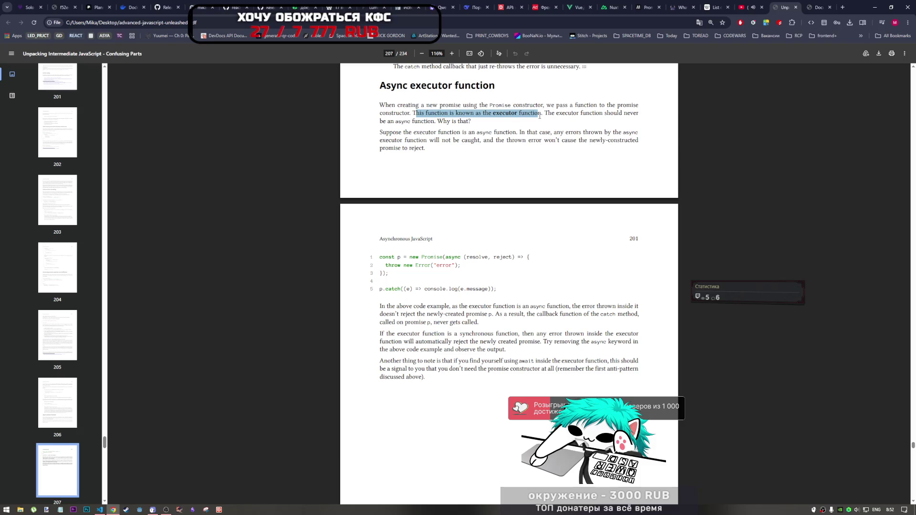
left_click(538, 116)
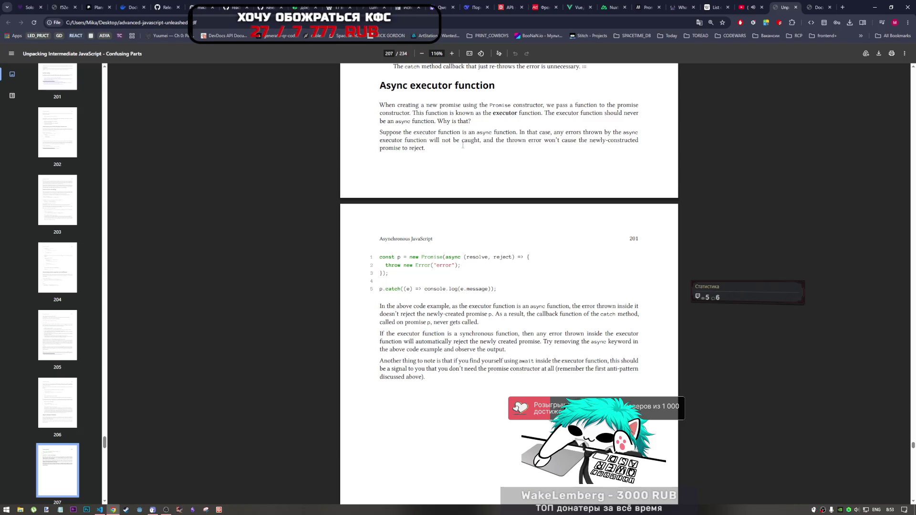
left_click_drag(533, 140, 564, 144)
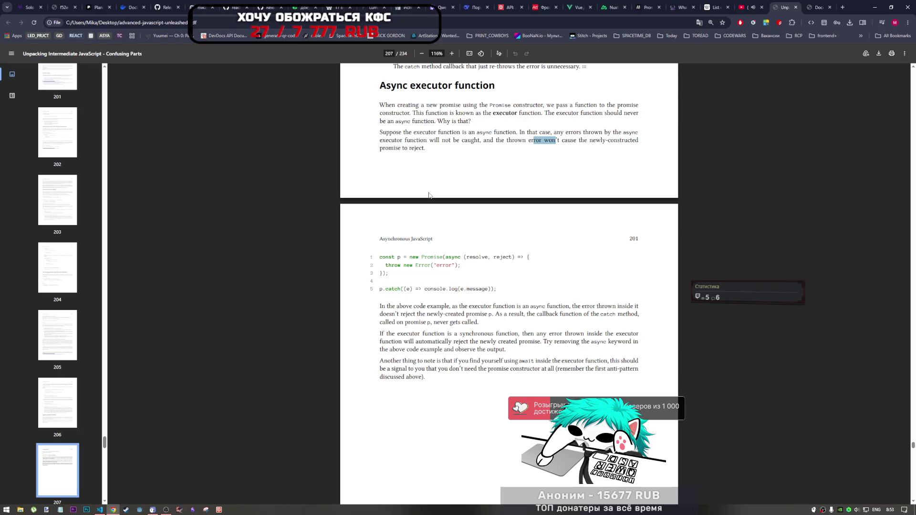
scroll(433, 210, "down", 2)
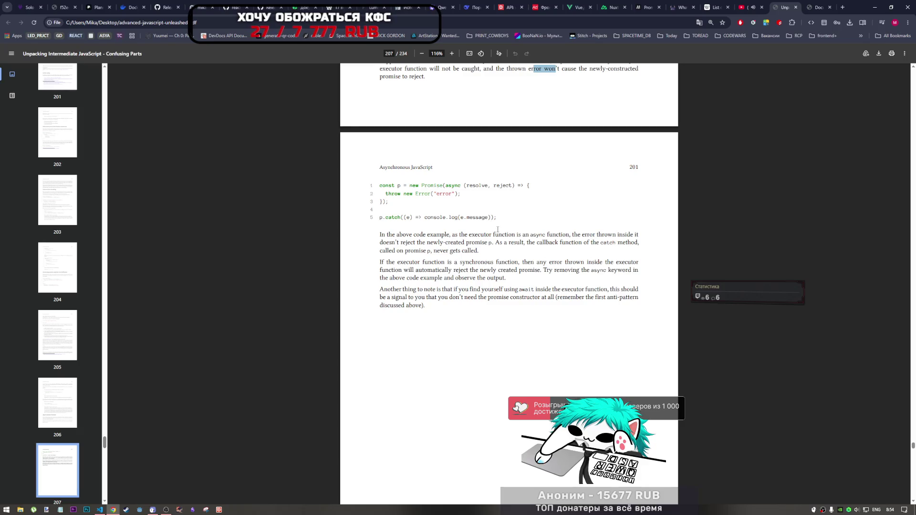
left_click(545, 233)
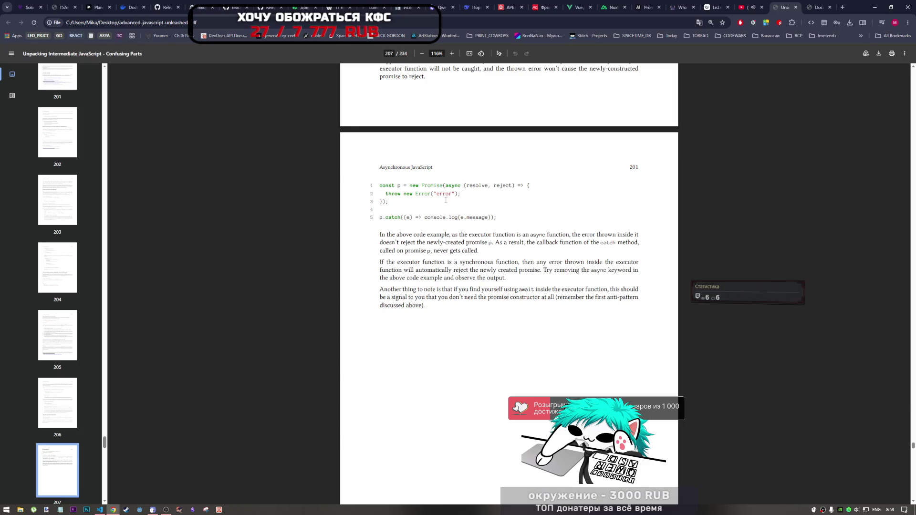
left_click_drag(446, 186, 464, 188)
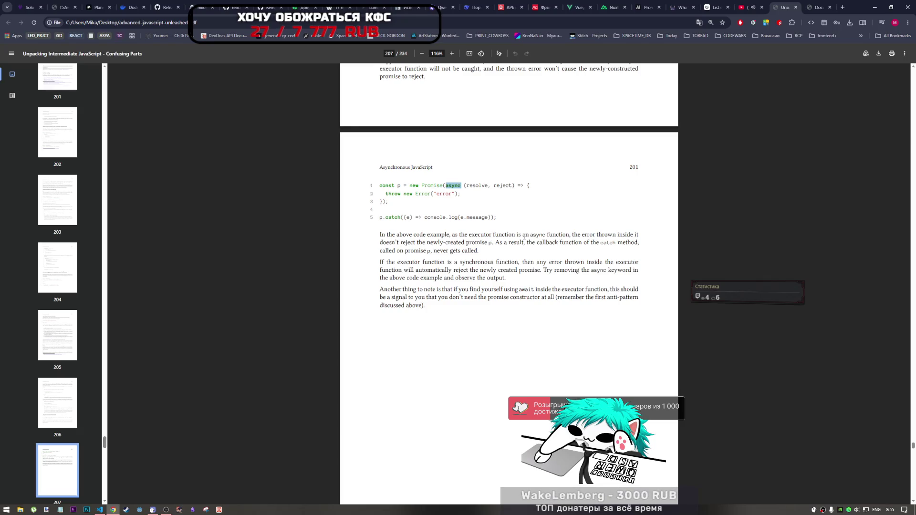
Step: Highlight the passages explaining the async executor and why the promise is never rejected
mouse_move(464, 235)
left_mouse_down()
mouse_move(631, 235)
mouse_move(590, 235)
left_mouse_up()
left_click(590, 235)
left_click_drag(386, 243, 493, 244)
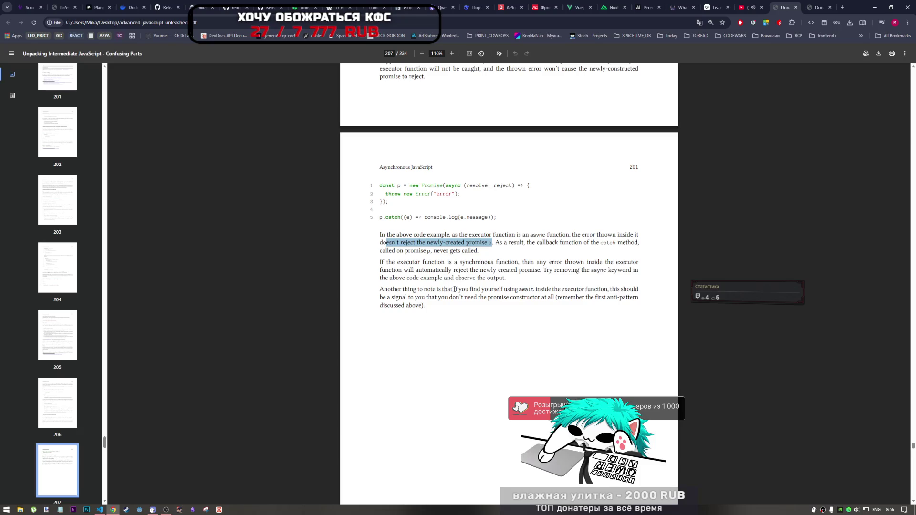
left_click_drag(536, 290, 609, 292)
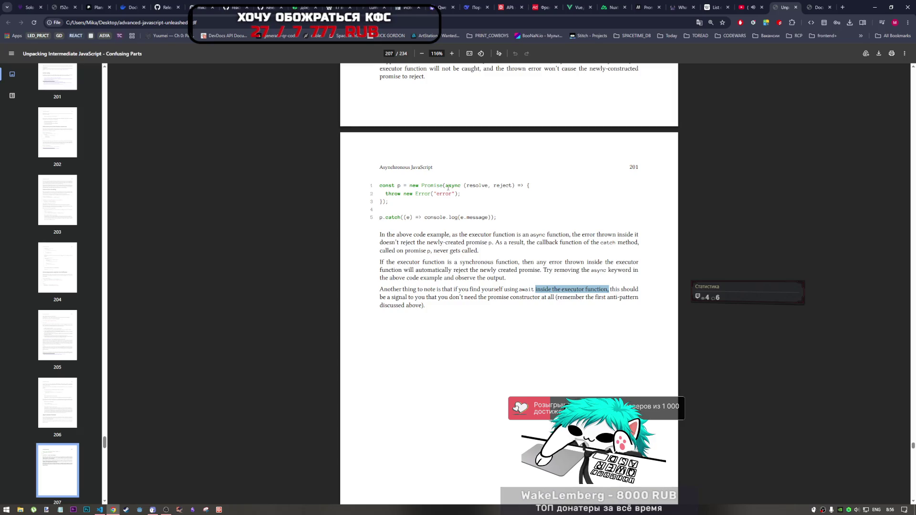
scroll(436, 305, "down", 10)
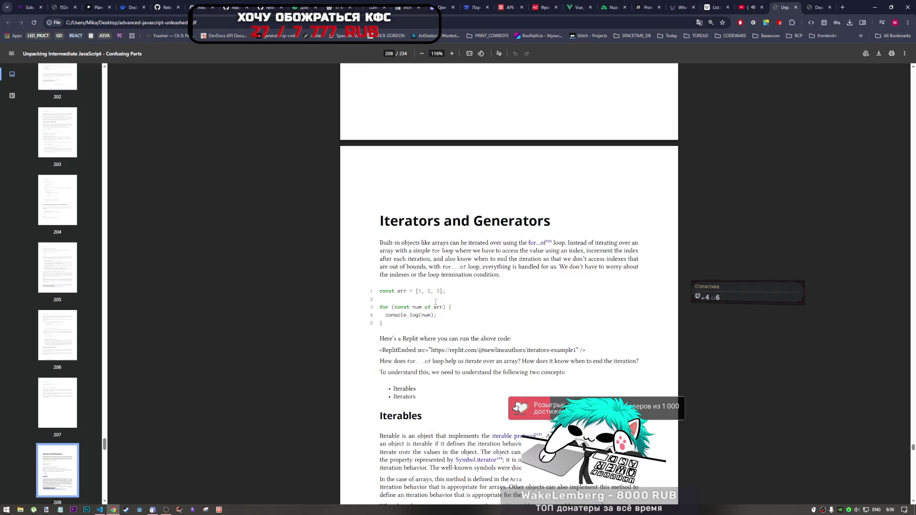
scroll(435, 308, "up", 9)
left_click(501, 149)
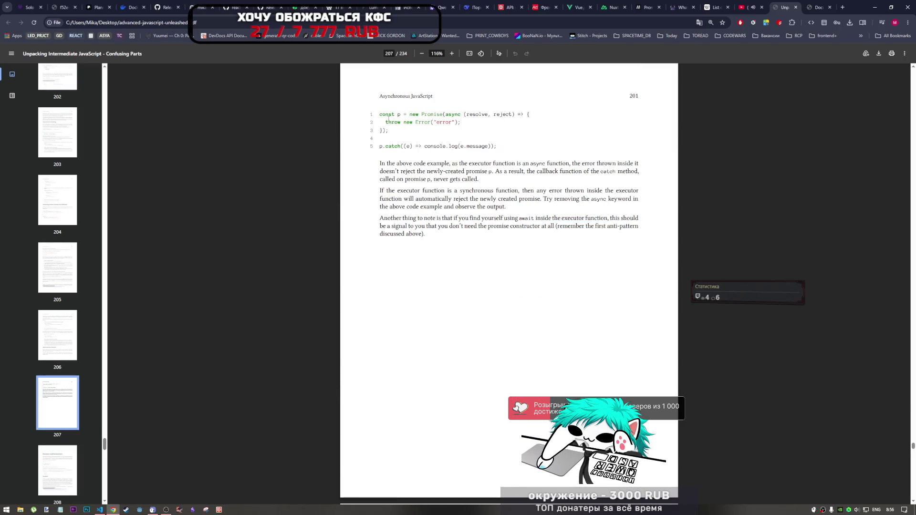
Step: Copy the five-line async executor code example and bring up VS Code
mouse_move(381, 112)
left_mouse_down()
mouse_move(498, 147)
mouse_move(380, 113)
left_mouse_up()
left_click(500, 145)
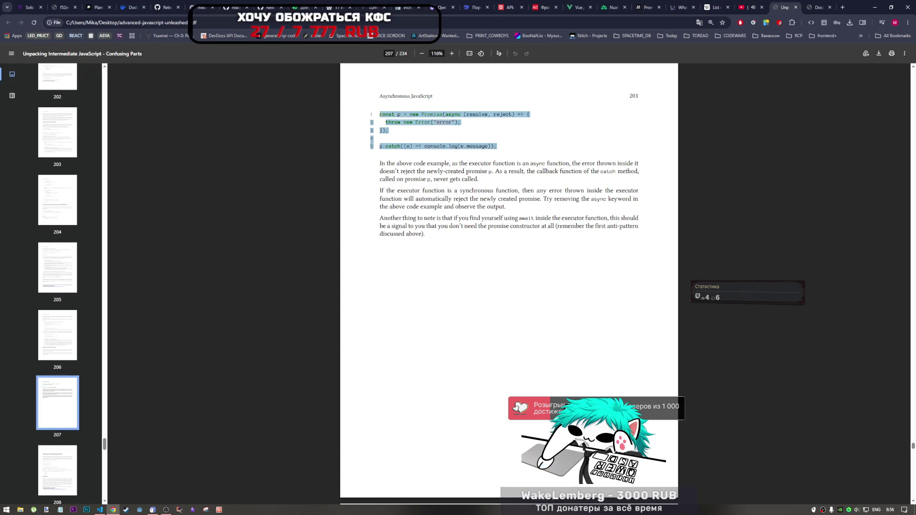
left_click(100, 510)
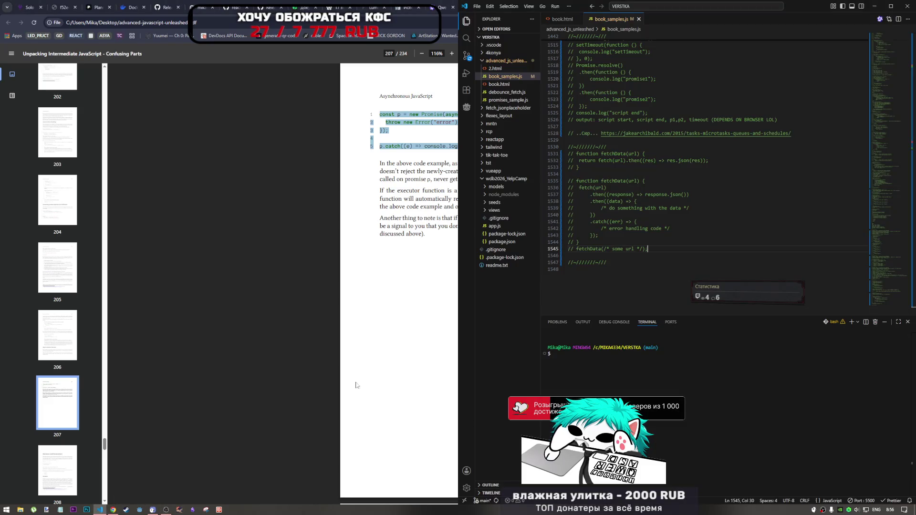
Step: Paste the copied Promise example at the end of book_samples.js
left_click(638, 277)
type("const p = new Promise(async (resolve, reject) => { 2 throw new Error(\"error\"); 3 }); 4 5 p.catch((e) => console.log(e.message));")
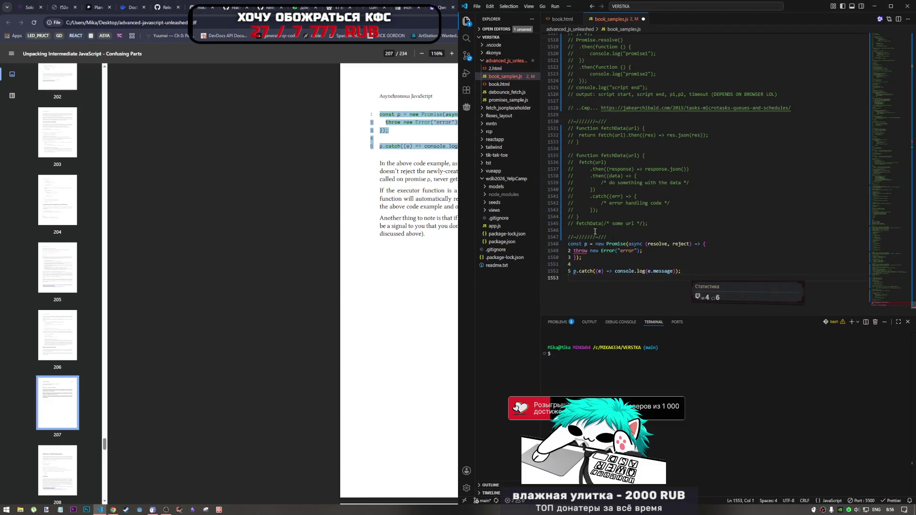
mouse_move(575, 251)
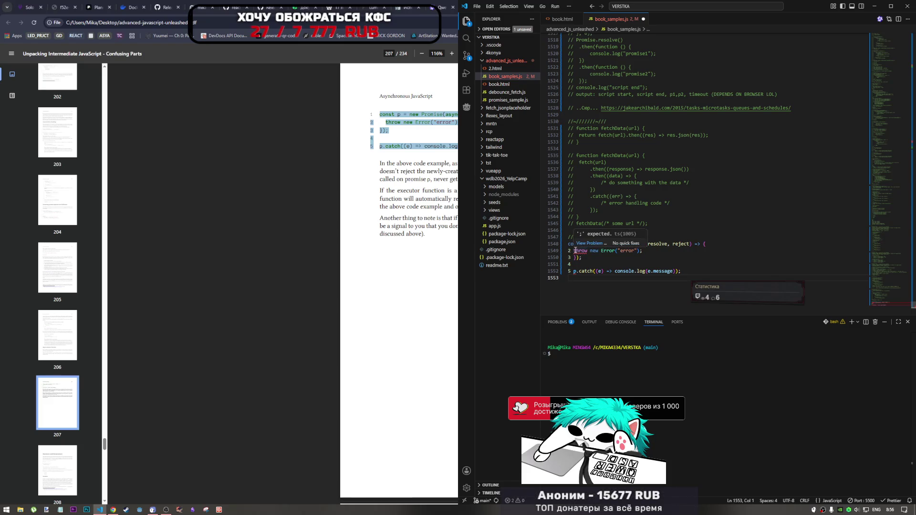
left_click(570, 272)
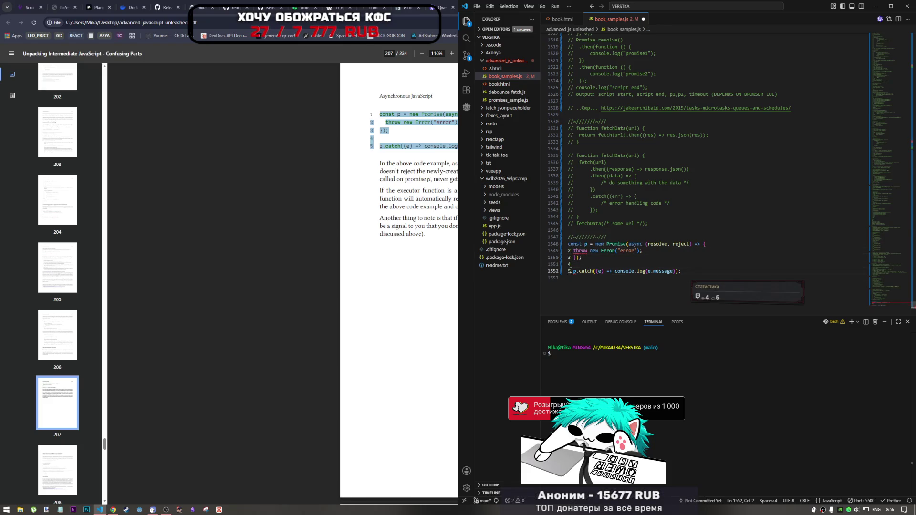
Step: Delete the stray line numbers 2–5 from the pasted code and save
left_click_drag(570, 264, 571, 251)
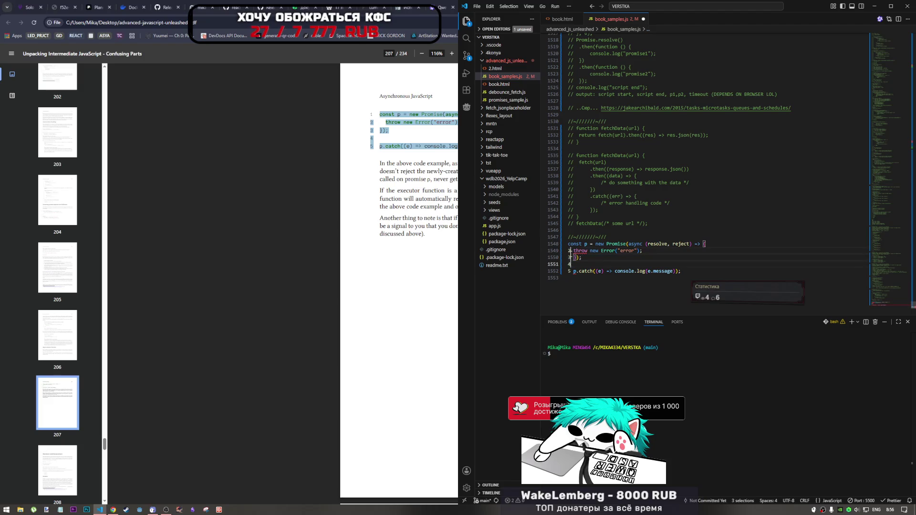
left_click(570, 251)
key("BackSpace")
left_click(569, 257)
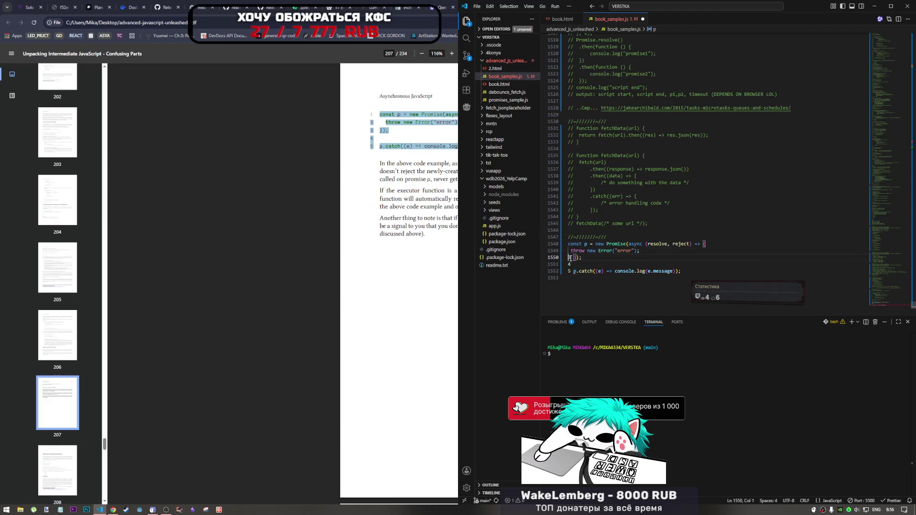
key("Delete")
key("Down")
key("Delete")
key("Down")
key("Delete")
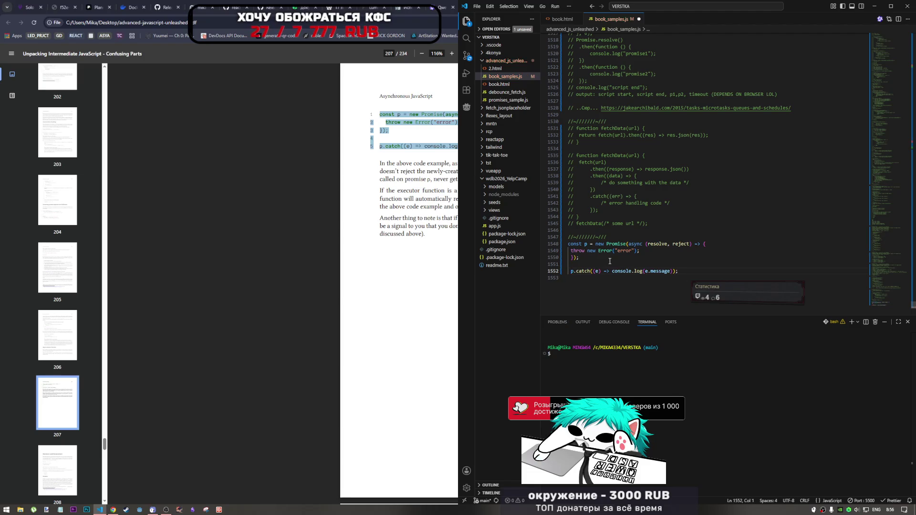
key("Delete")
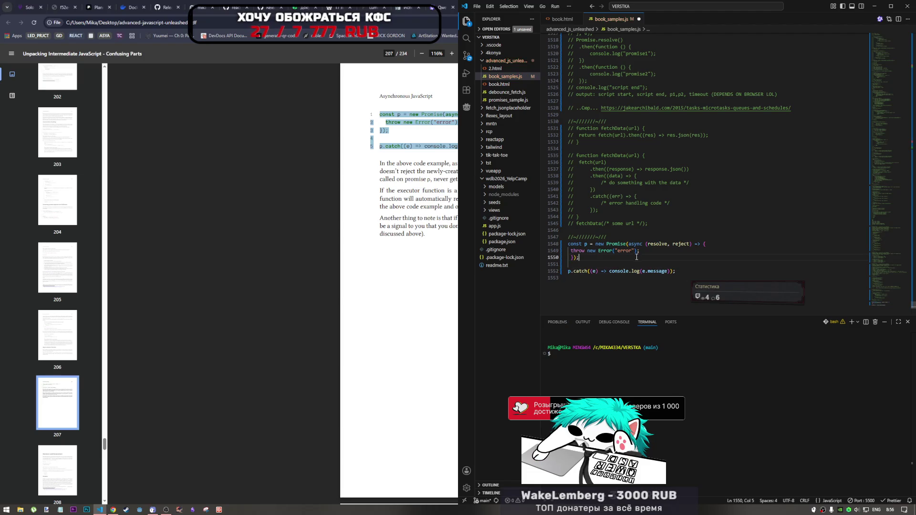
key("ctrl+s")
Step: Strip the new Promise( wrapper and its extra closing parenthesis, then save to reformat
left_click(583, 245)
left_click(637, 251)
left_click_drag(632, 244, 596, 244)
key("BackSpace")
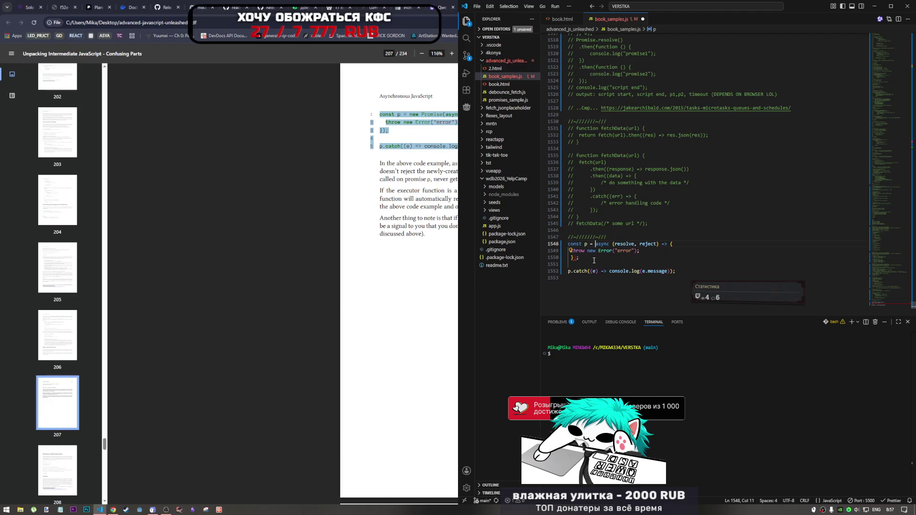
left_click(578, 258)
key("BackSpace")
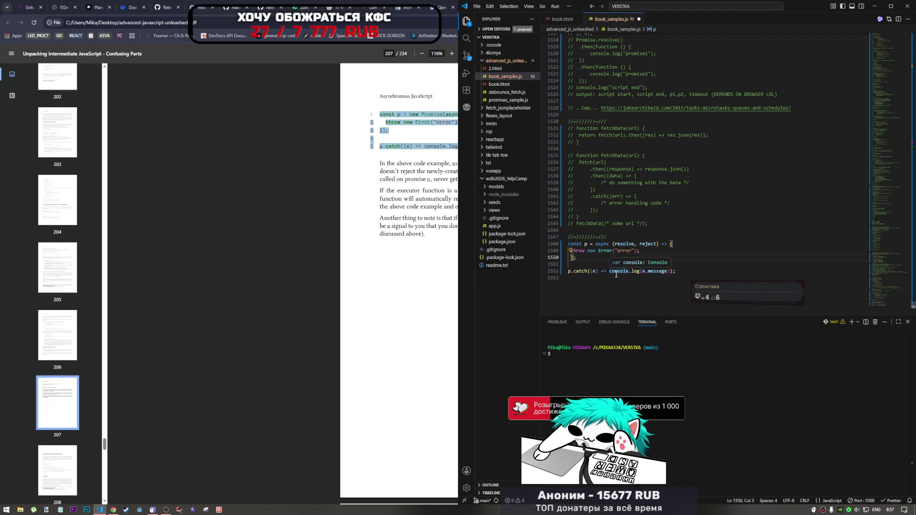
key("Up")
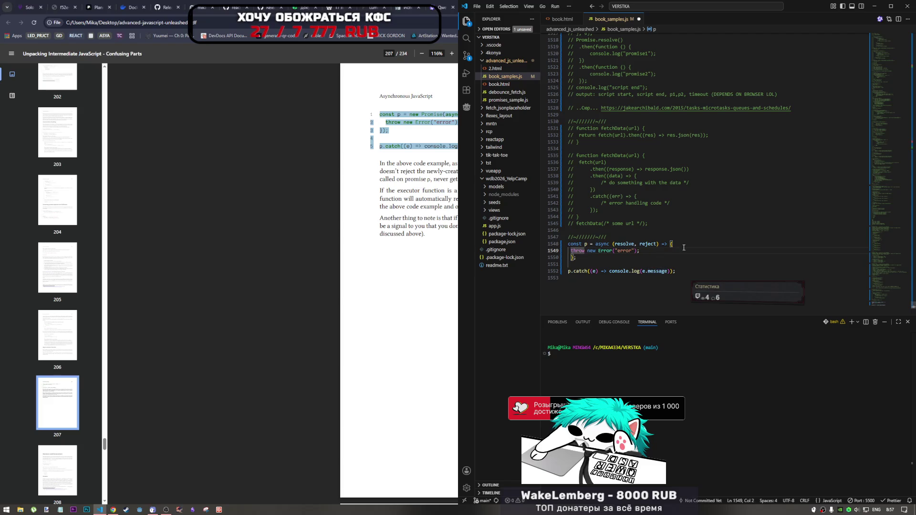
key("Up")
key("End")
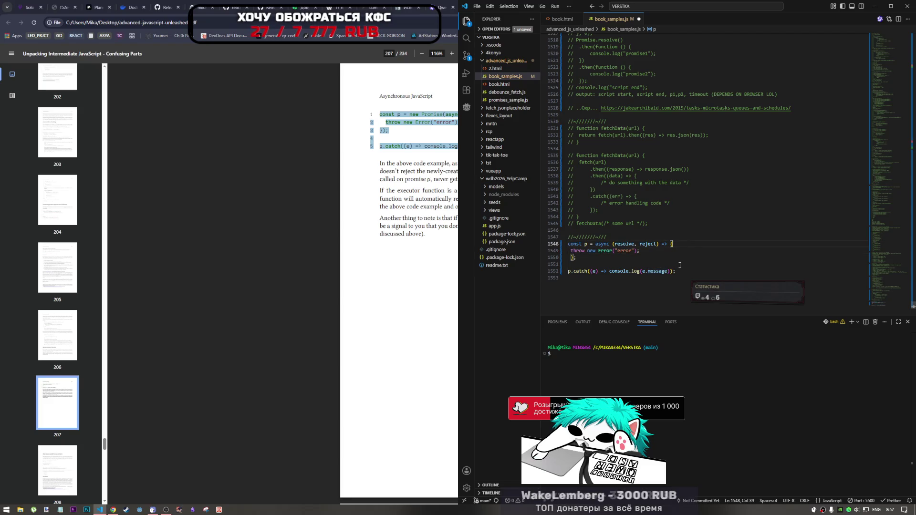
key("ctrl+s")
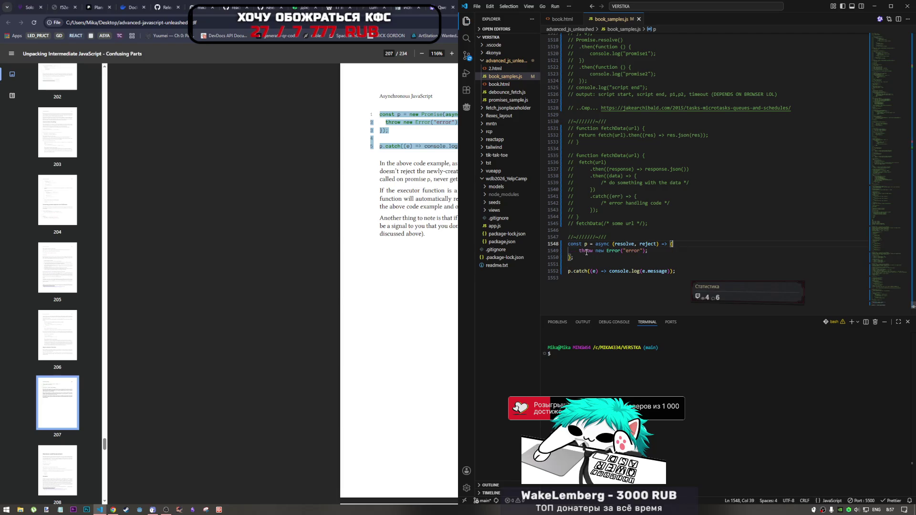
Step: Insert an await line before throw, leaving throw new Error on its own line
left_click(579, 251)
type("aw")
key("Tab")
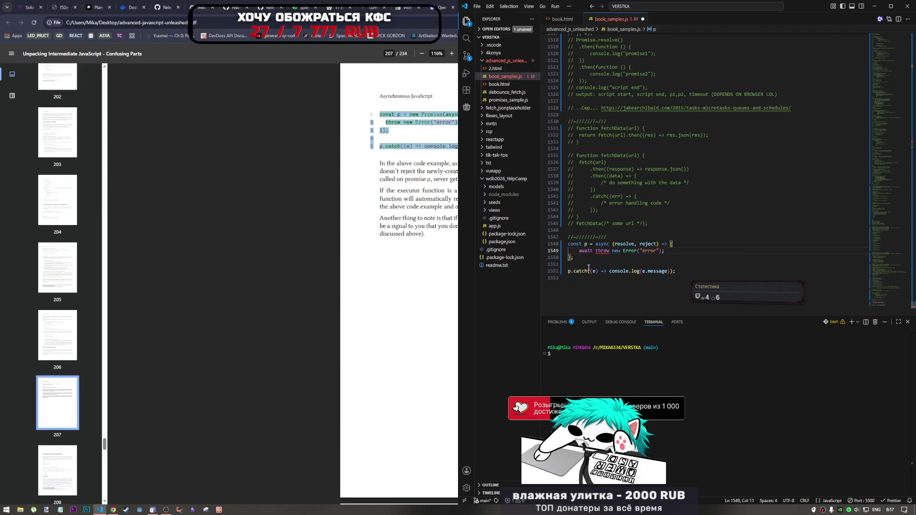
key("Return")
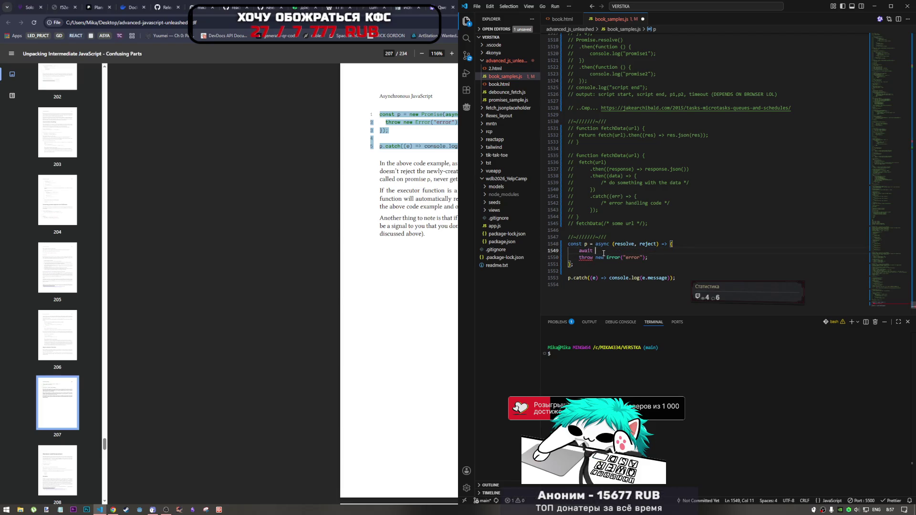
Step: Complete the await line as an await console.log call logging the quoted string 123
left_click(603, 252)
type("log")
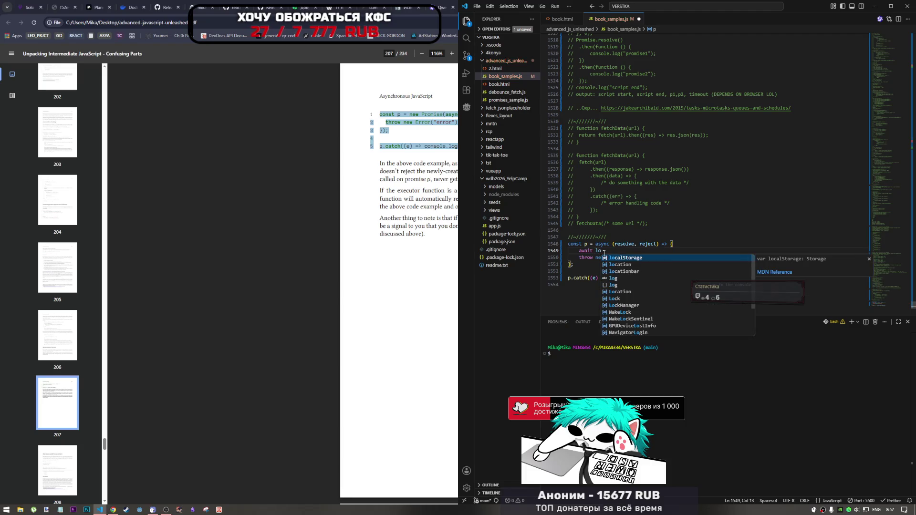
key("Tab")
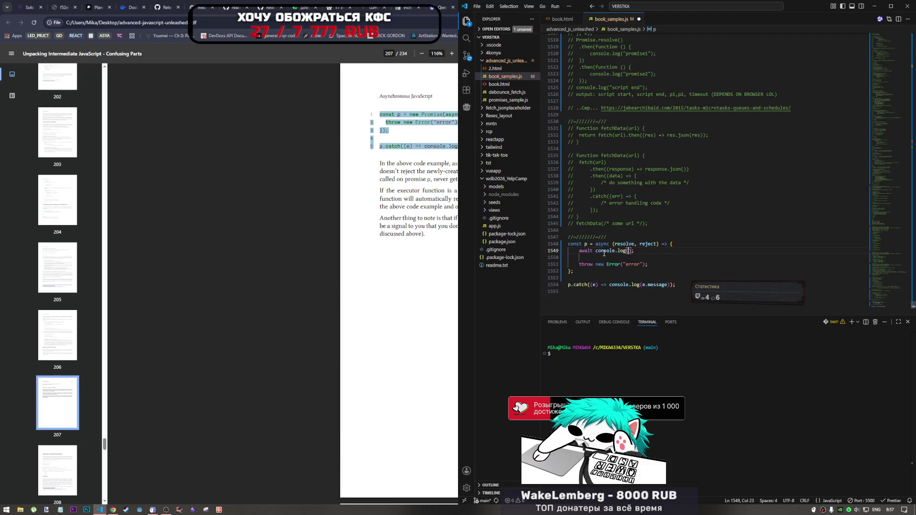
type("123")
key("shift+Left")
key("shift+Left")
type("'")
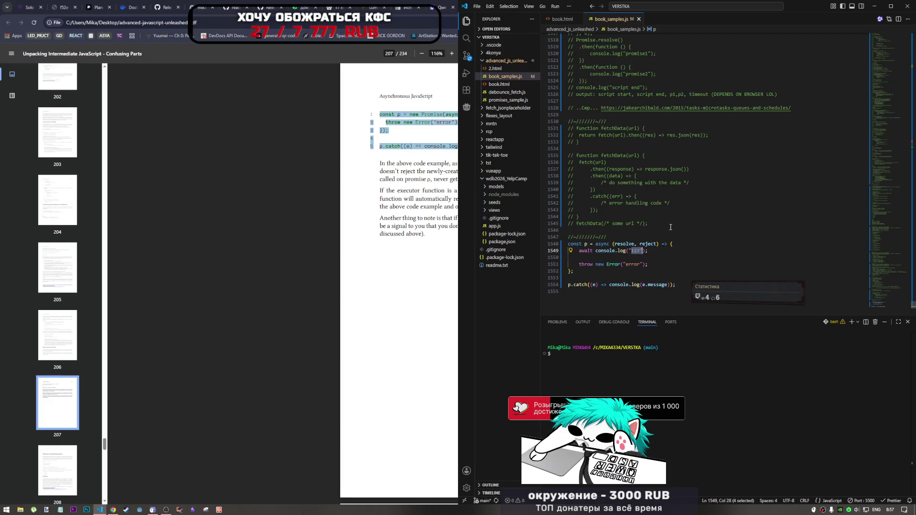
key("alt+Tab")
left_click(817, 7)
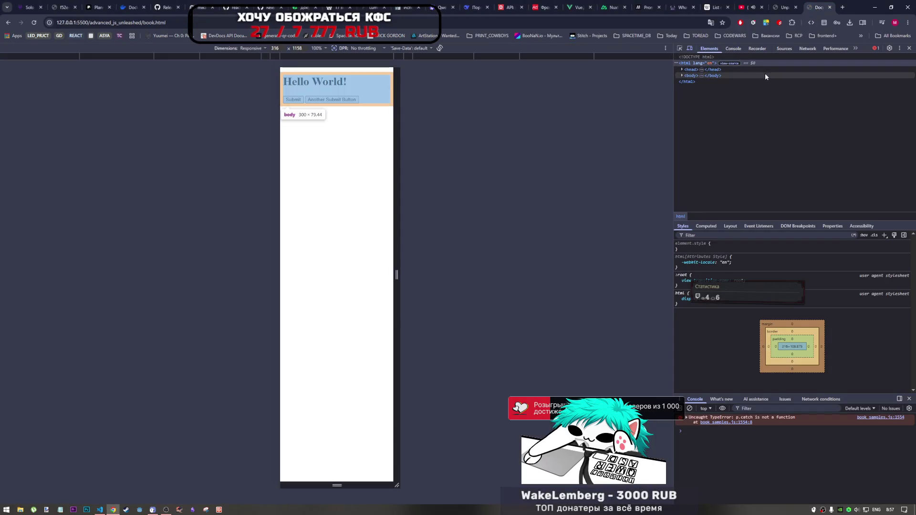
Step: Check the 'p.catch is not a function' console error, then select the book's async executor code
left_click(733, 49)
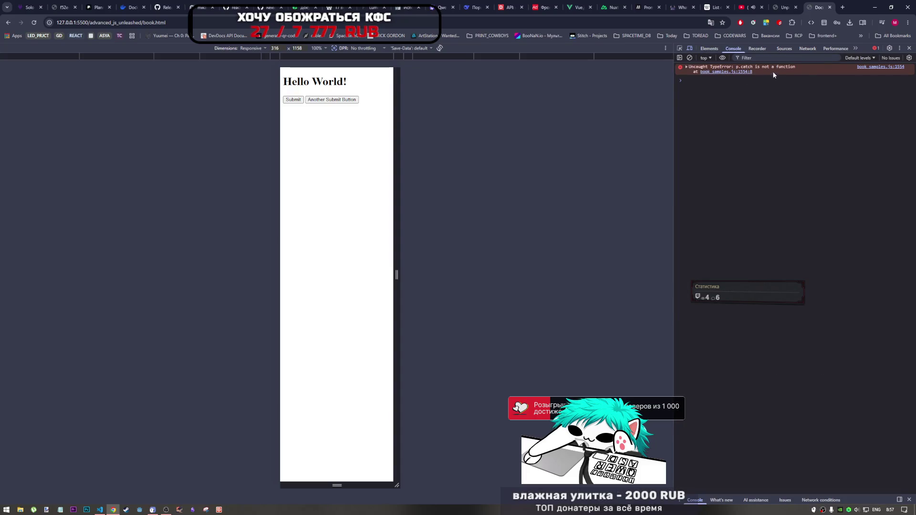
key("alt+Tab")
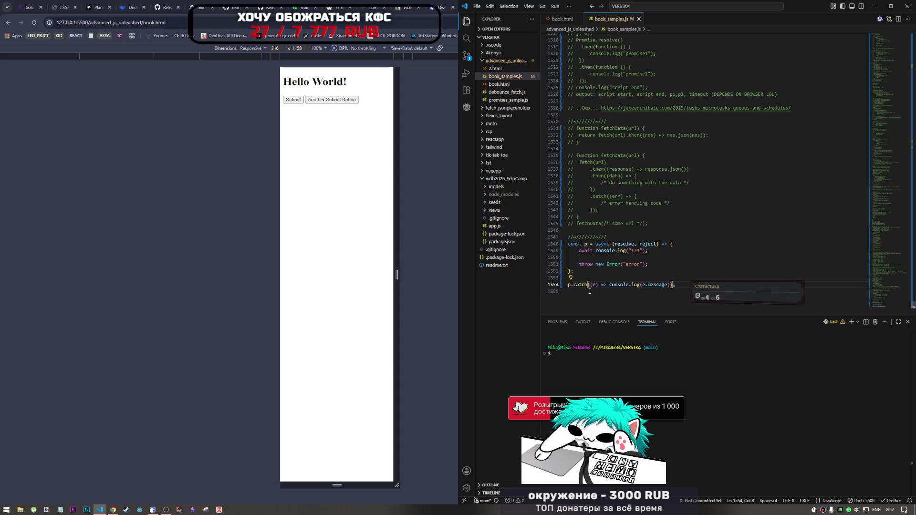
key("End")
key("alt+Tab")
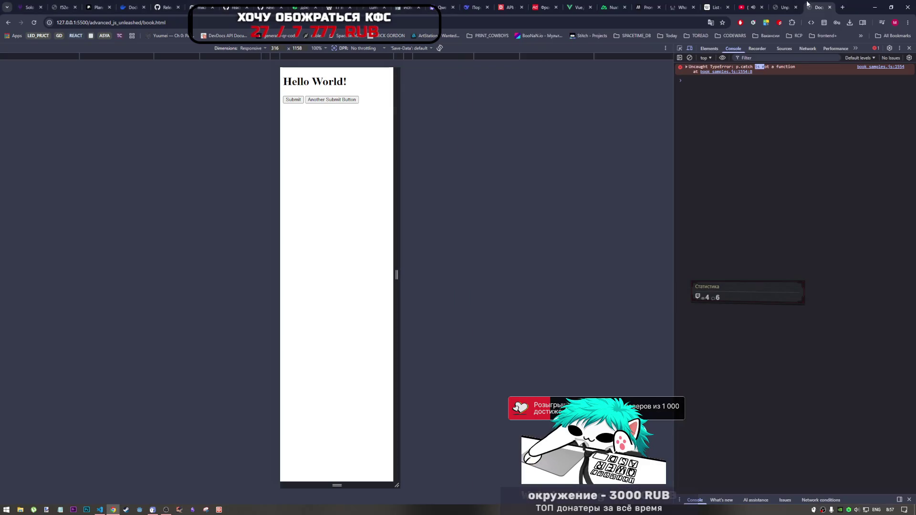
left_click_drag(496, 146, 380, 114)
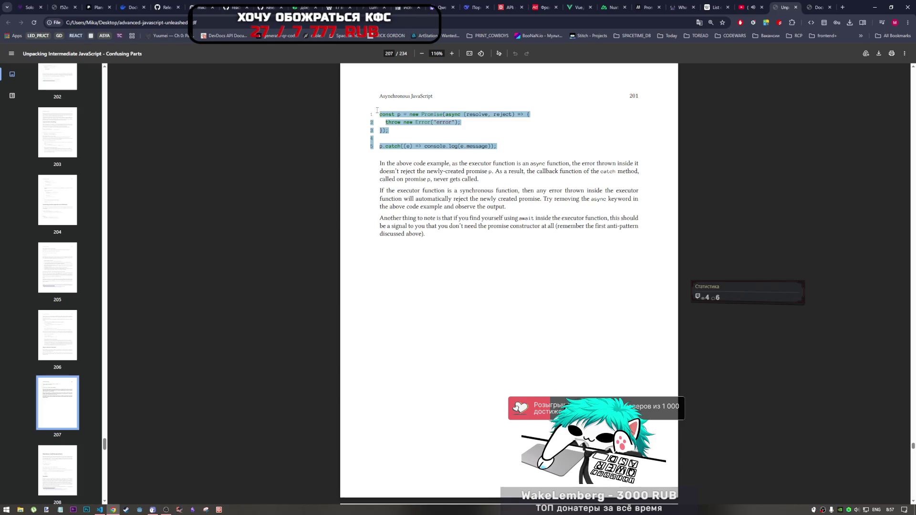
Step: Ask DeepSeek 'исправь' with the book's async executor code pasted in
left_click(468, 6)
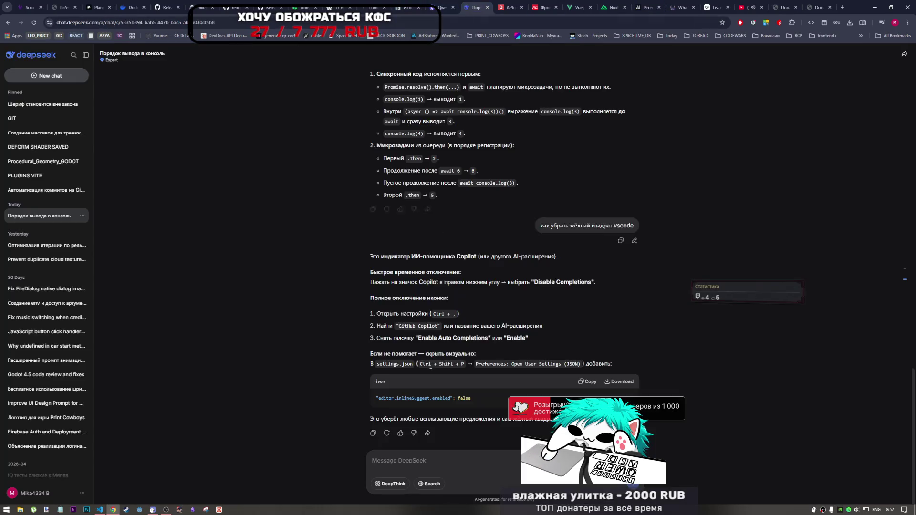
type("bcg")
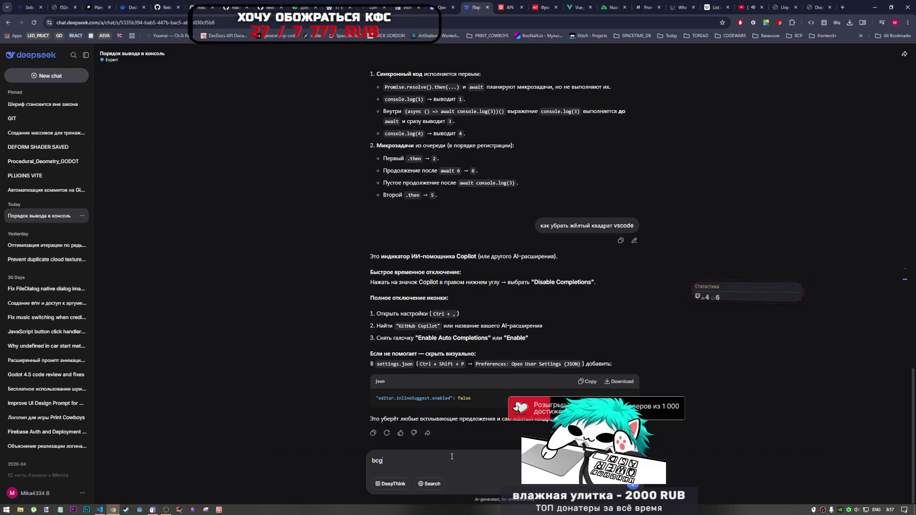
key("BackSpace")
key("BackSpace")
key("BackSpace")
key("alt+shift")
type("исправь")
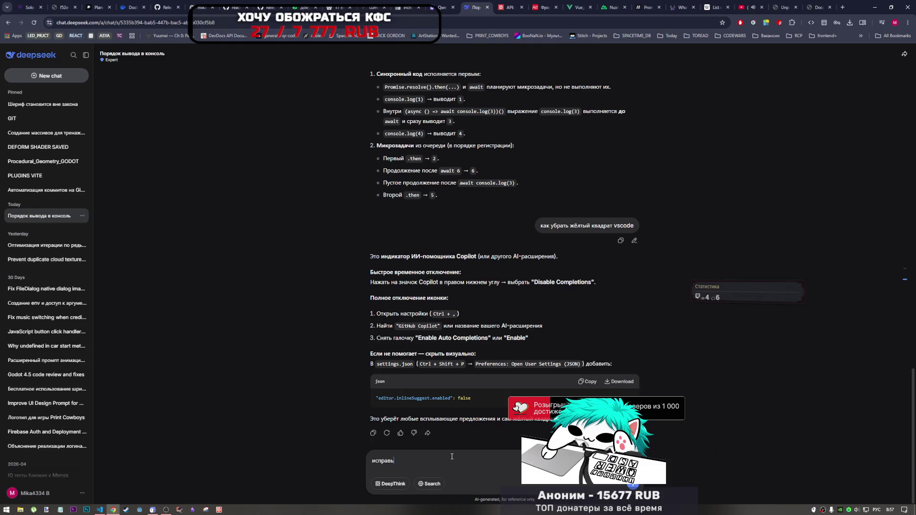
type("const p = new Promise(async (resolve, reject) => { 2 throw new Error(\"error\"); 3 }); 4 5 p.catch((e) => console.log(e.message));")
key("Return")
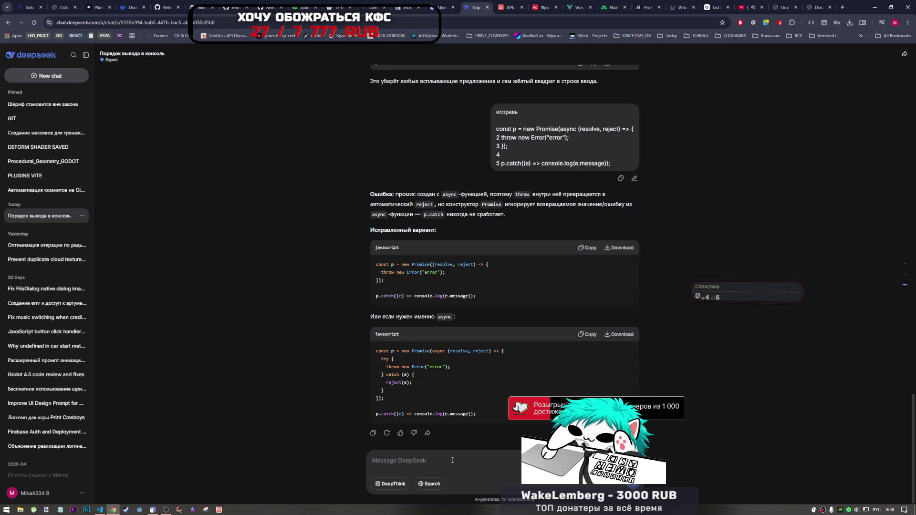
Step: Follow up with 'убери промис' to get an async IIFE version
type("убери пром")
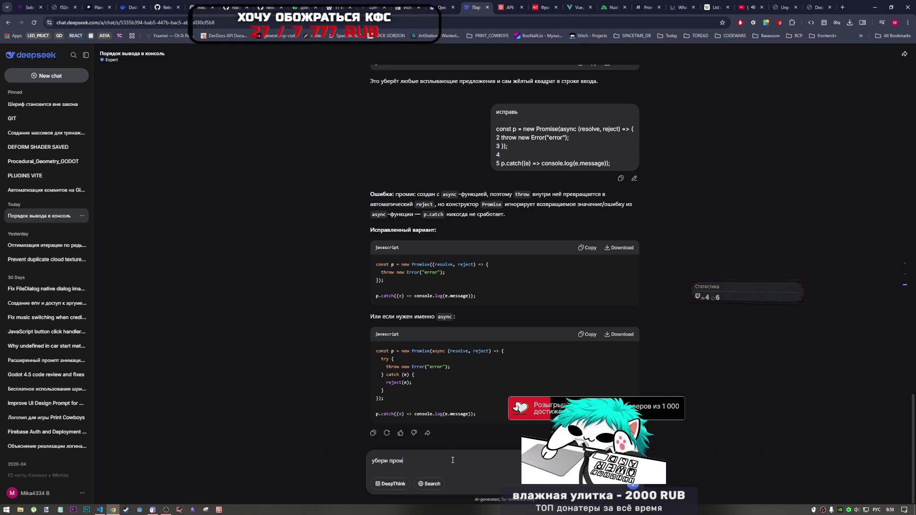
type("ис")
key("Return")
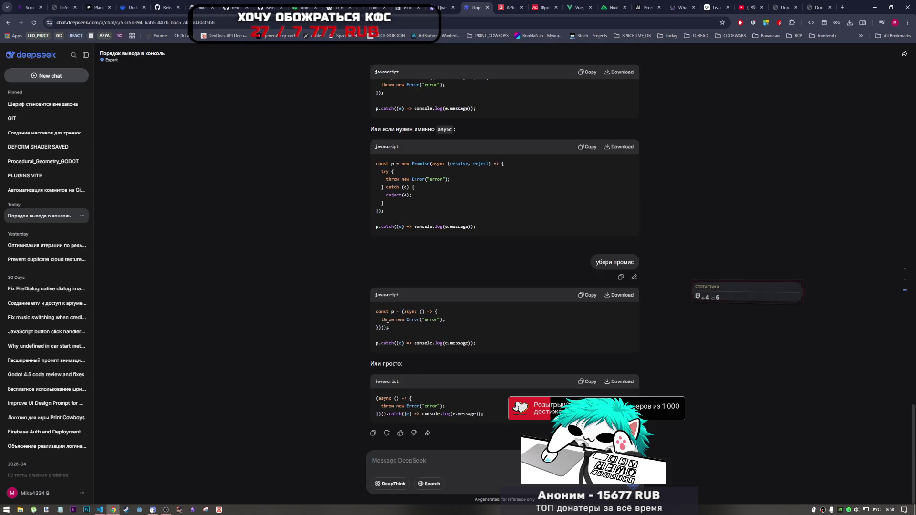
left_click_drag(387, 328, 379, 327)
key("alt+Tab")
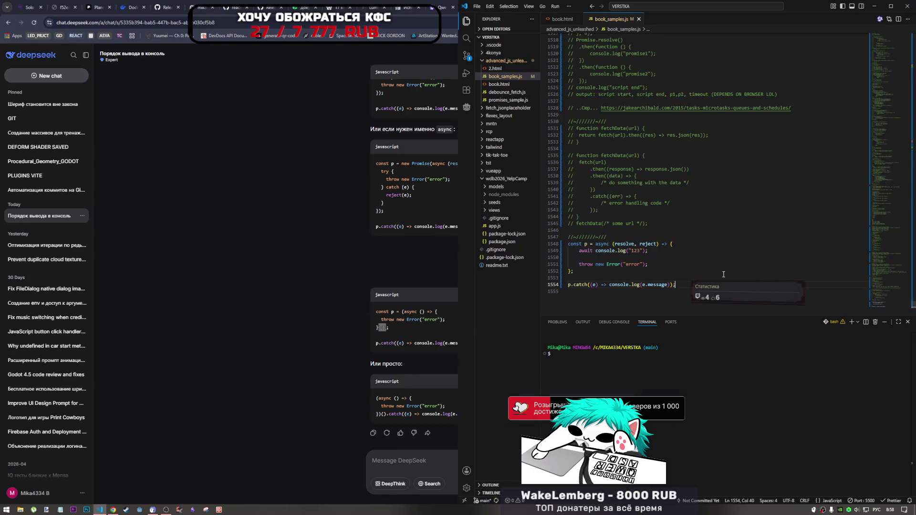
Step: Replace the Promise example on lines 1548–1552 with DeepSeek's async IIFE code
left_click(599, 244)
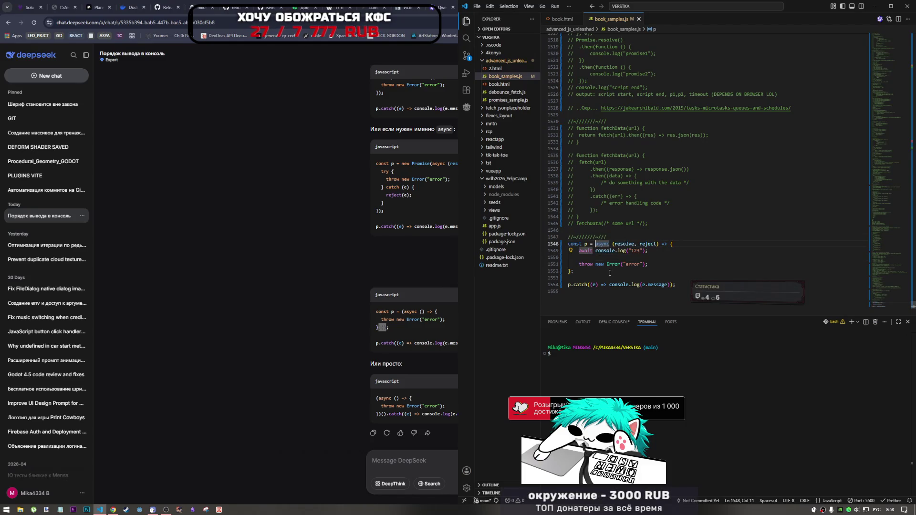
key("alt+Tab")
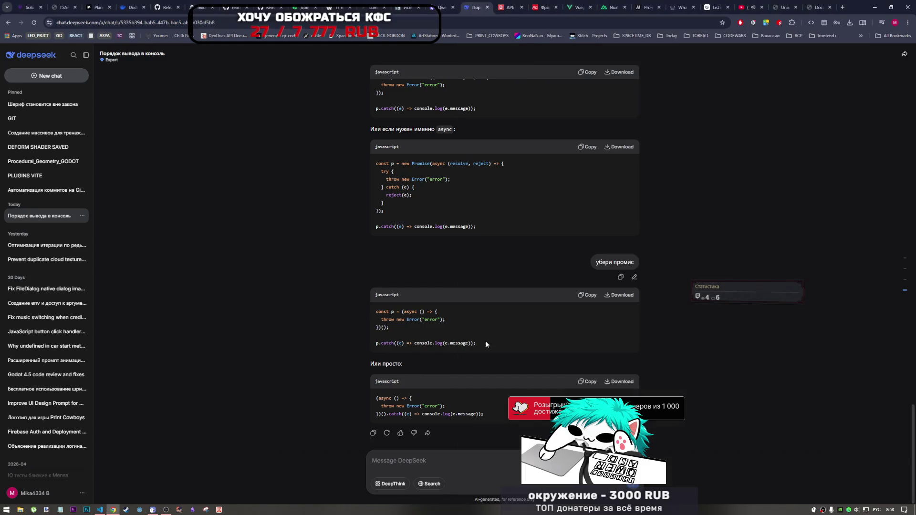
left_click(582, 296)
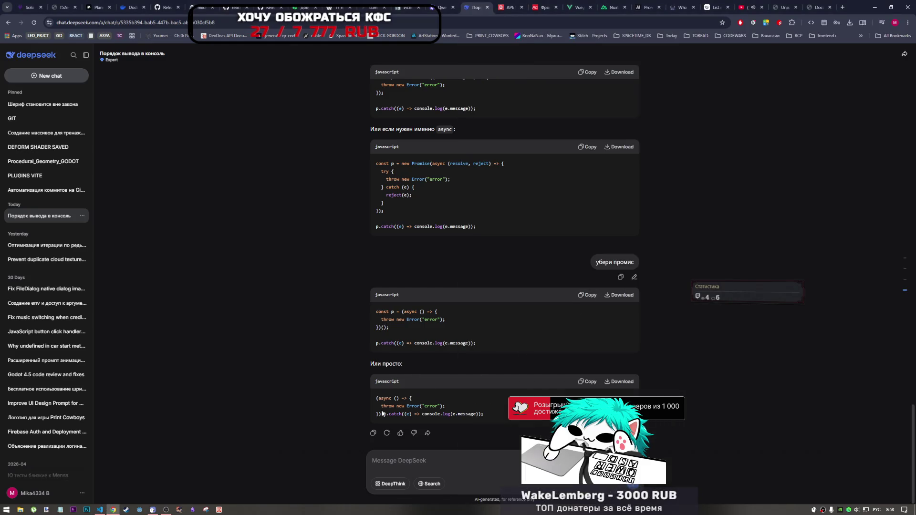
key("alt+Tab")
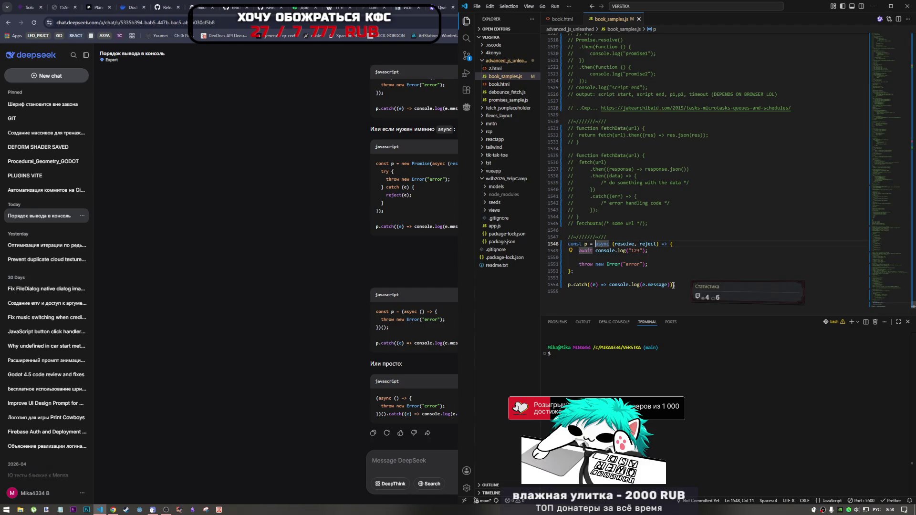
left_click(593, 271)
left_click_drag(594, 271, 566, 243)
key("ctrl+v")
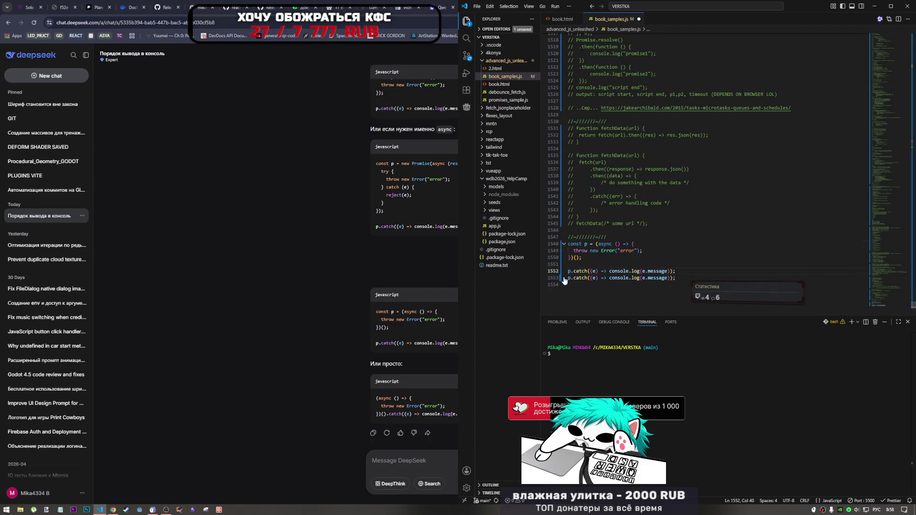
Step: Delete the duplicate p.catch line, save book_samples.js and view the book.html console
left_click_drag(669, 280, 557, 284)
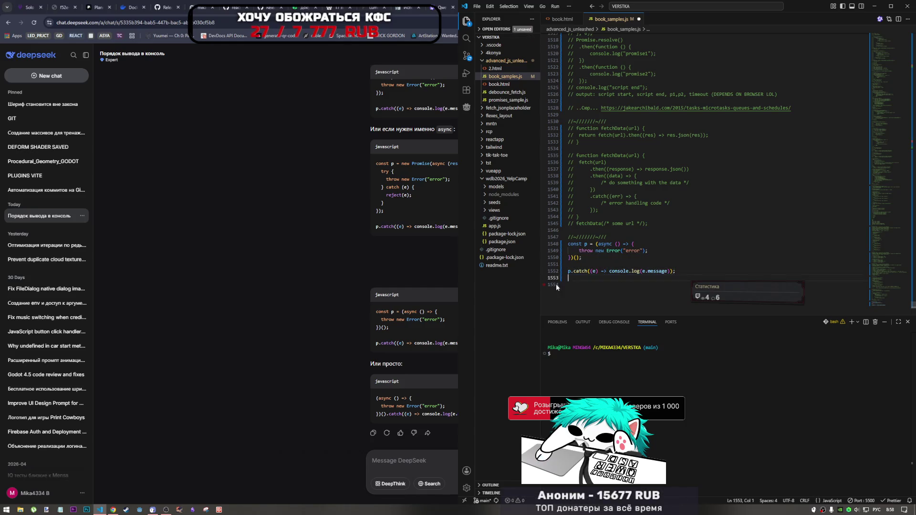
key("BackSpace")
key("BackSpace")
key("ctrl+s")
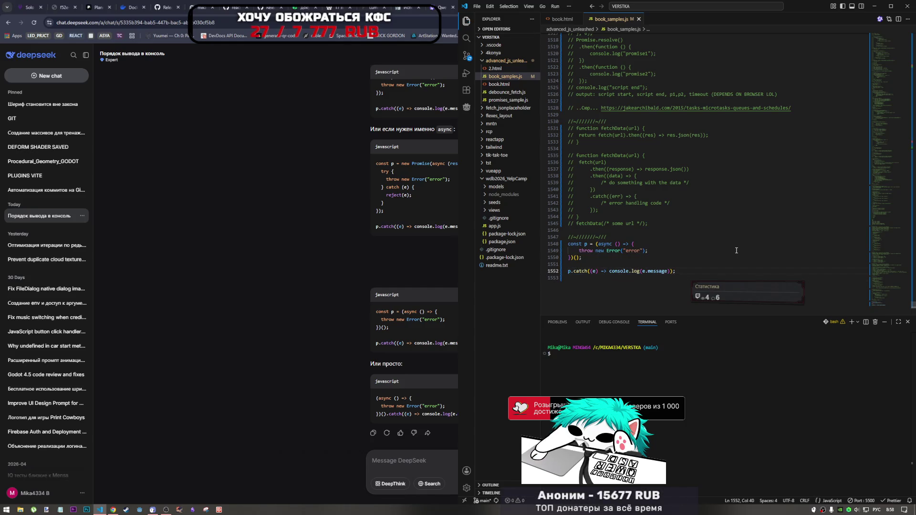
key("alt+Tab")
left_click(825, 3)
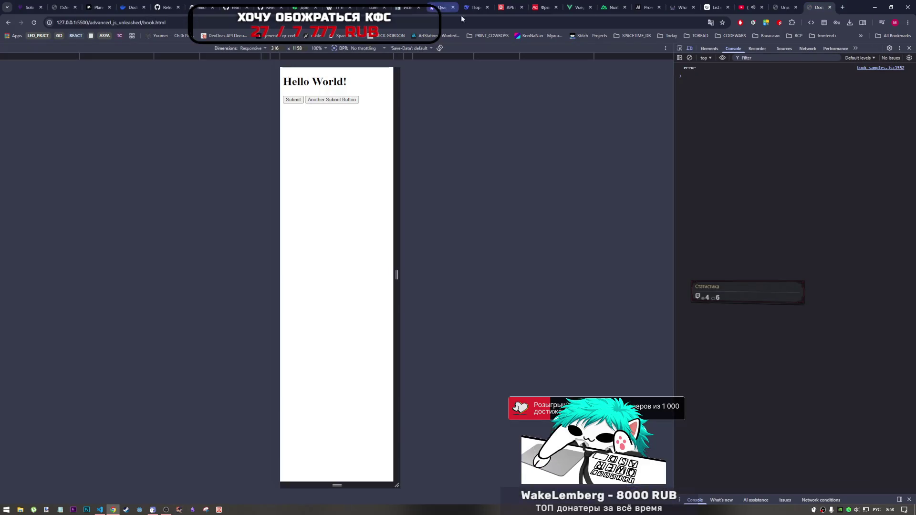
Step: Look over the new async IIFE code in book_samples.js
key("alt+Tab")
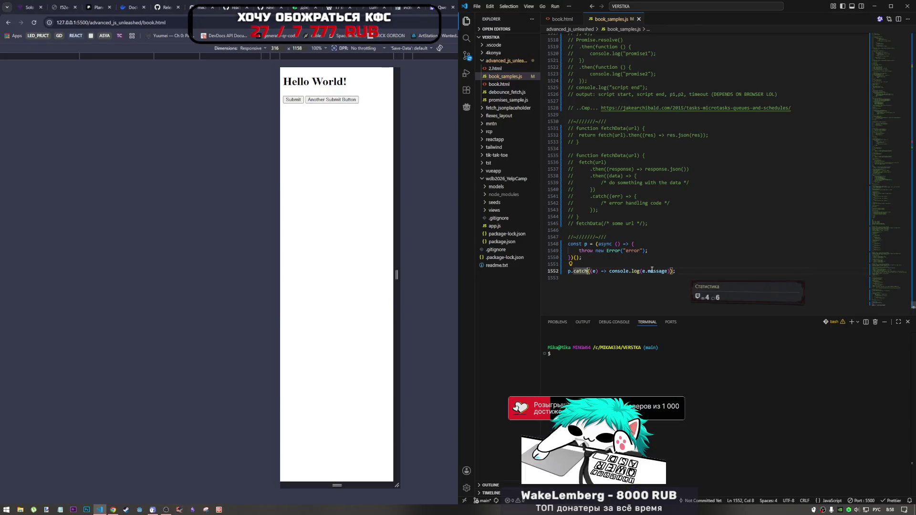
key("Left")
key("Left")
key("Left")
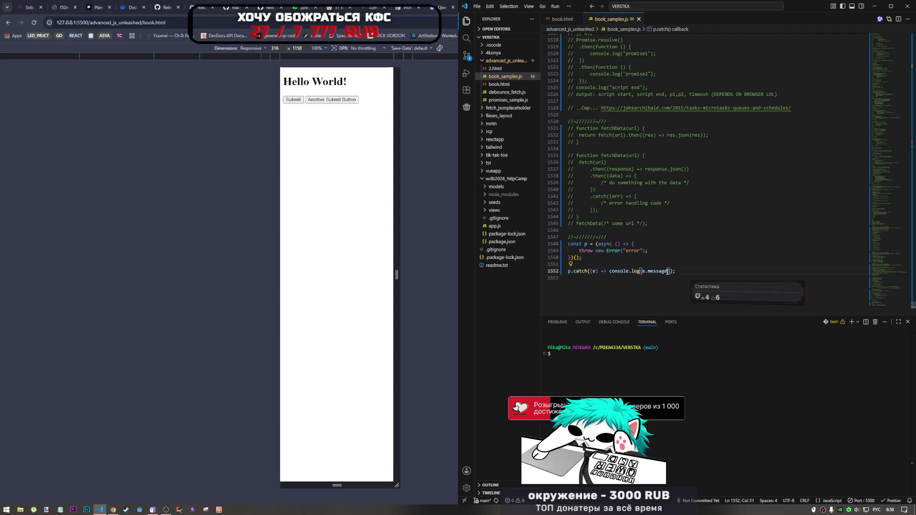
left_click(622, 251)
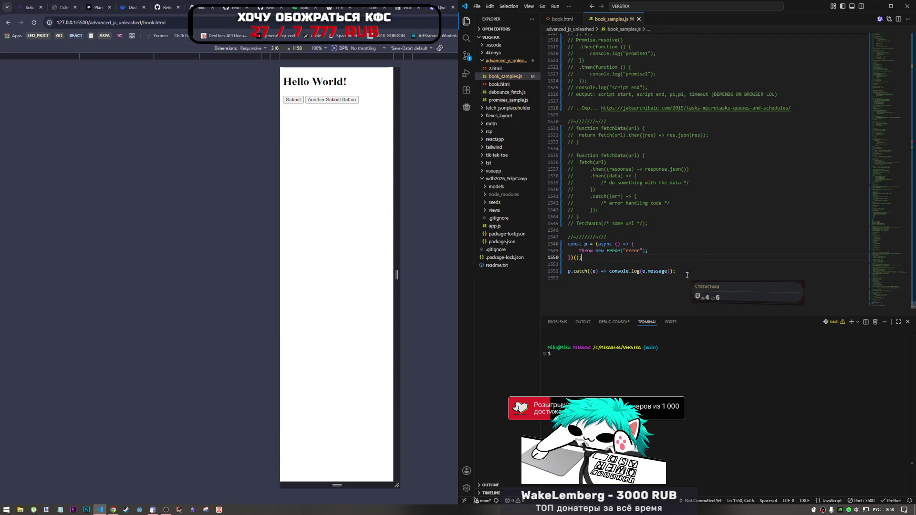
mouse_move(676, 271)
left_mouse_down()
mouse_move(568, 265)
mouse_move(568, 244)
mouse_move(612, 244)
mouse_move(573, 258)
mouse_move(568, 238)
left_mouse_up()
left_click(573, 258)
left_click(626, 293)
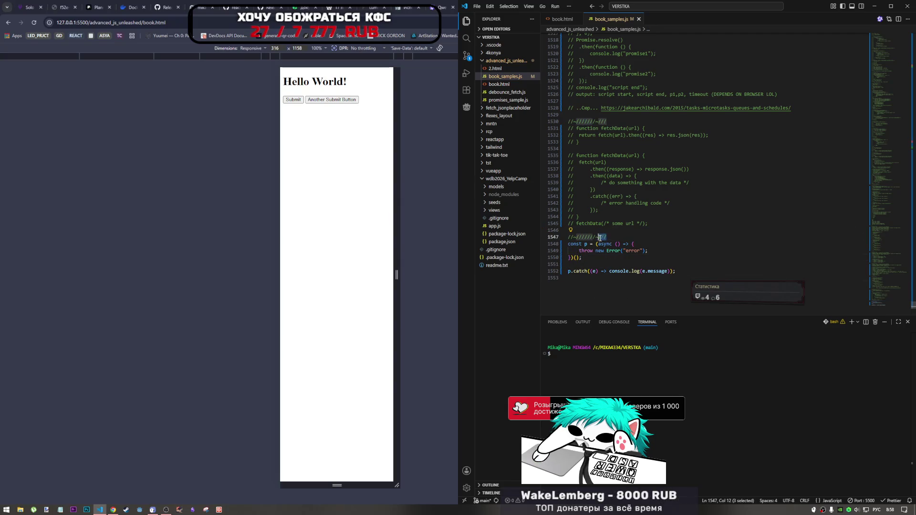
Step: Insert a //~//////~/// separator line after the p.catch example and save the file
left_click(583, 282)
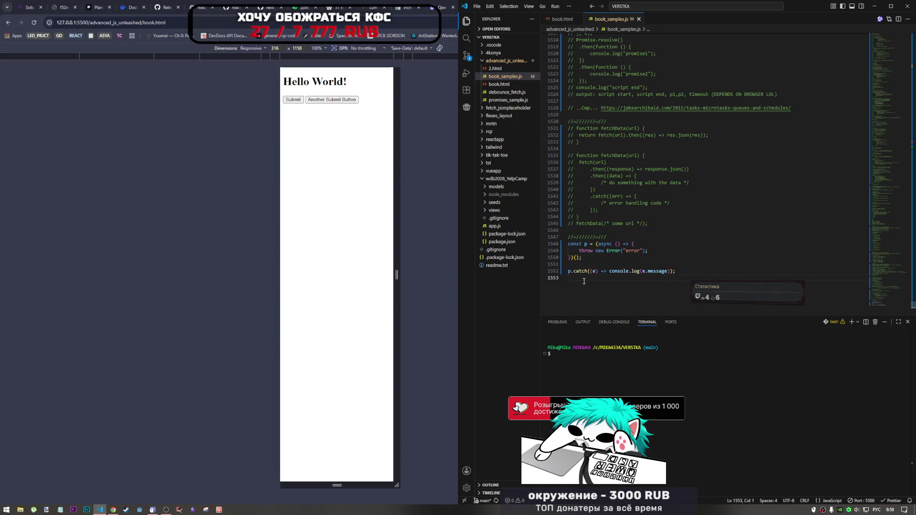
key("Return")
key("ctrl+v")
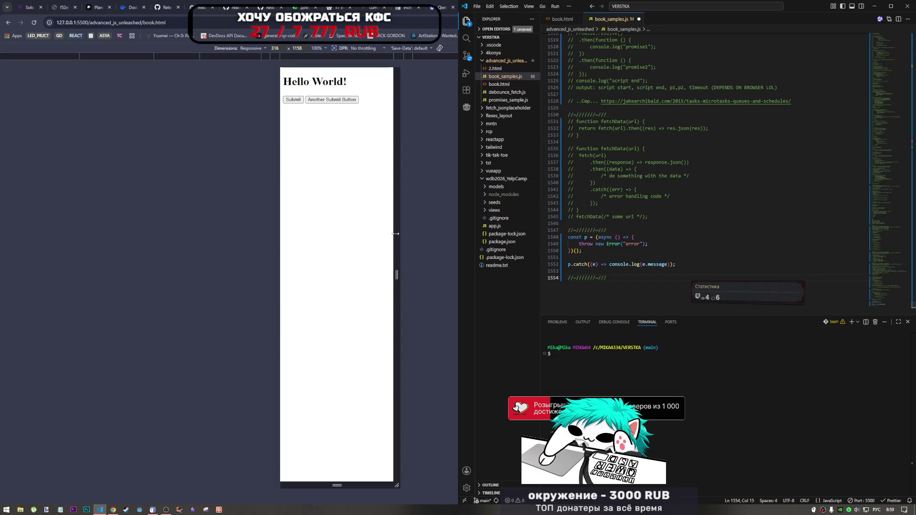
key("Return")
key("ctrl+s")
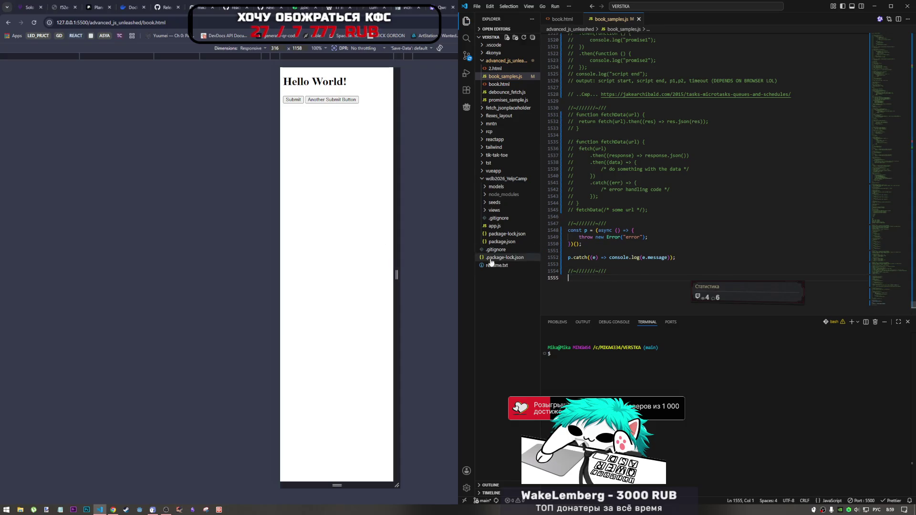
left_click(340, 286)
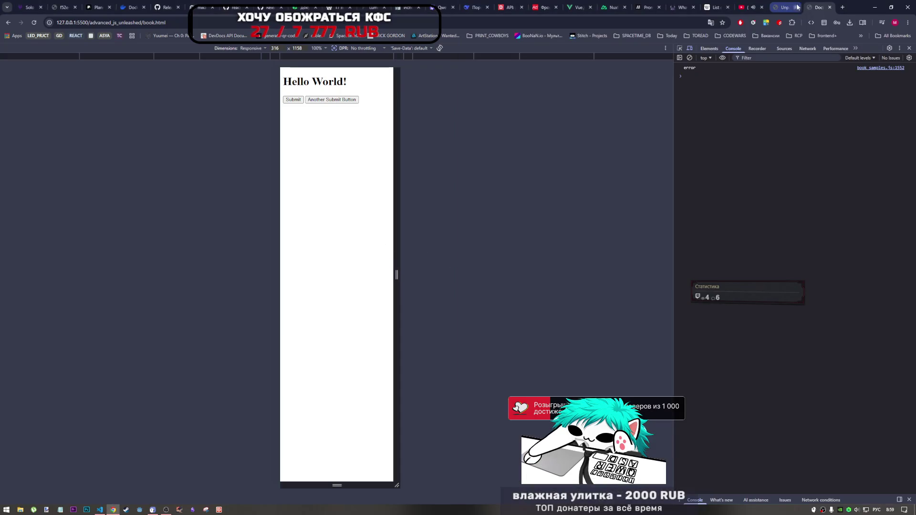
Step: Scroll around page 207 of the book PDF, then review the DeepSeek chat about the error
left_click(798, 7)
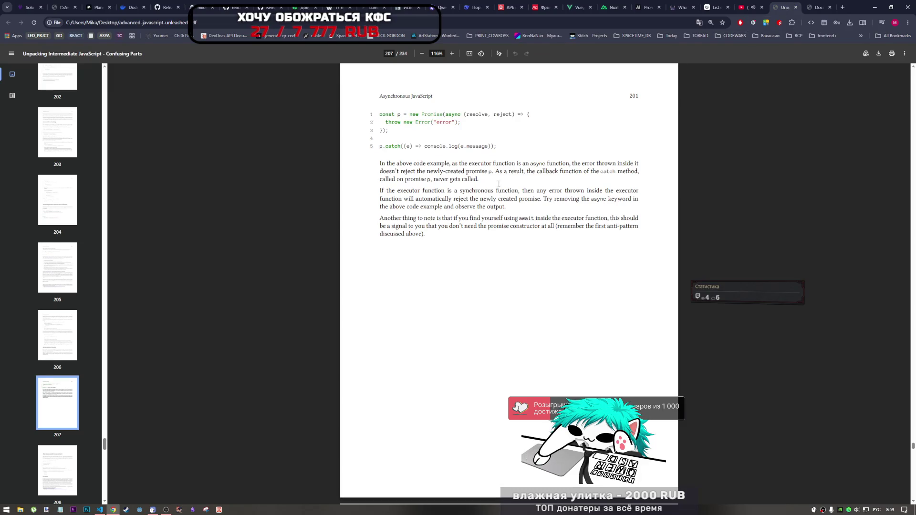
scroll(577, 217, "down", 3)
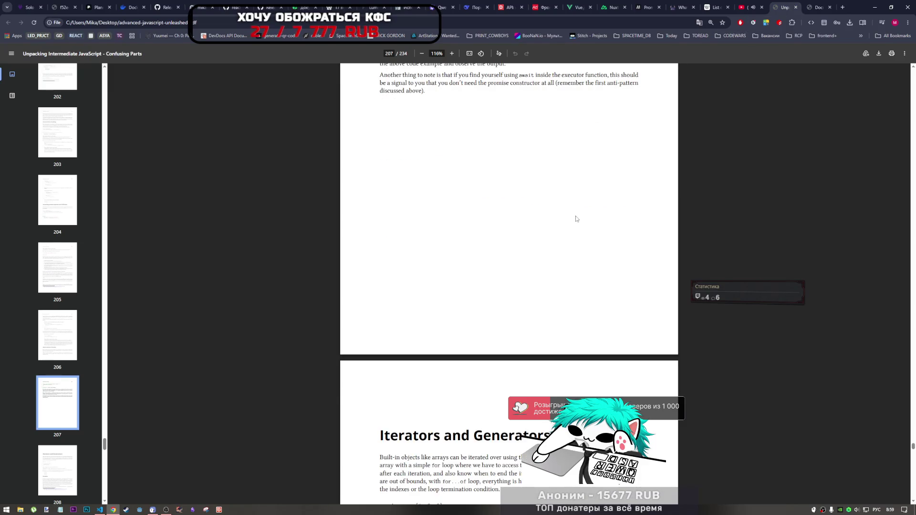
scroll(578, 217, "up", 2)
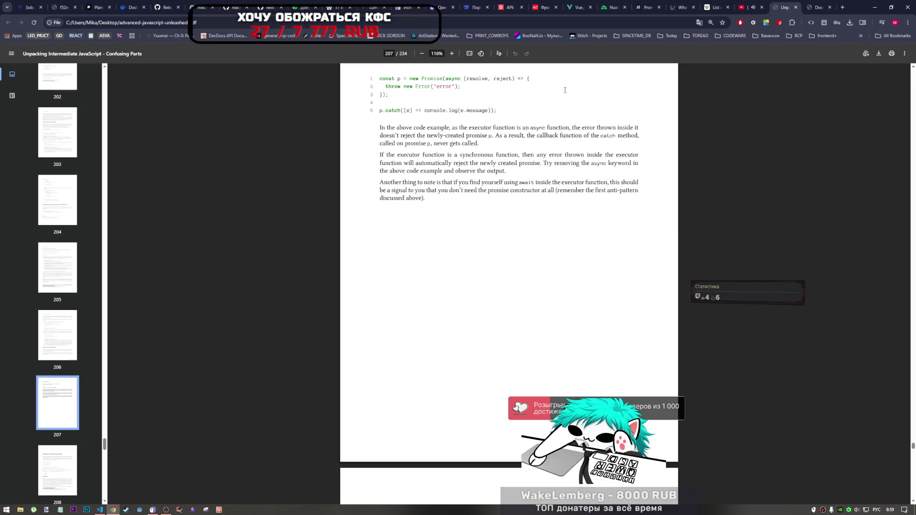
left_click(476, 7)
scroll(443, 319, "up", 3)
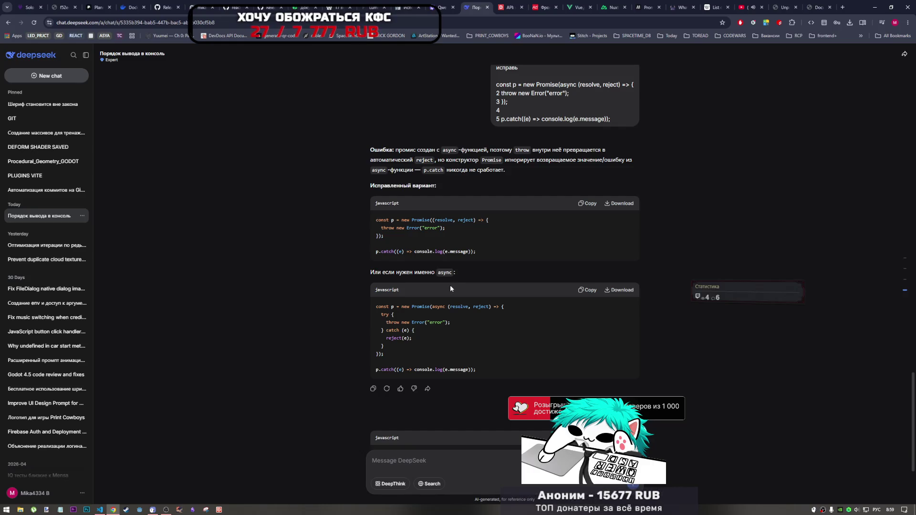
Step: Scroll to DeepSeek's latest IIFE answer, then return to the JavaScript book PDF
scroll(567, 291, "down", 3)
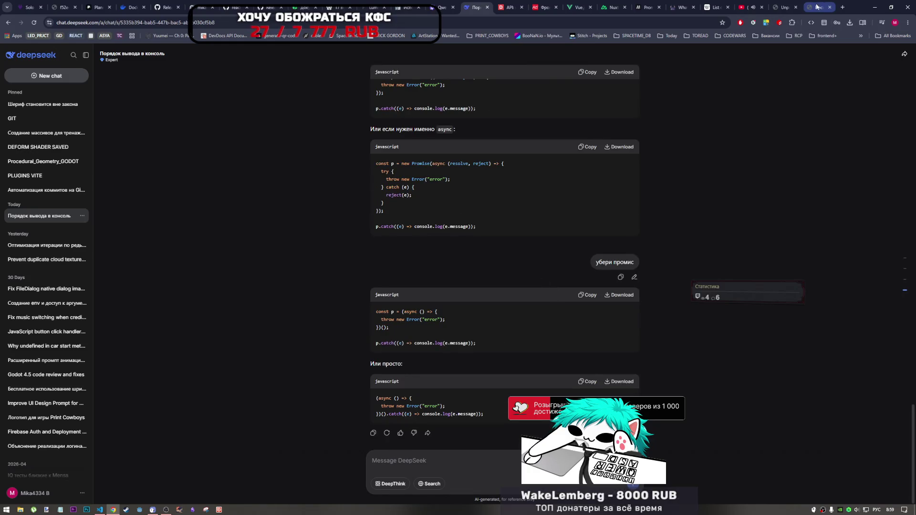
left_click(817, 7)
left_click(783, 7)
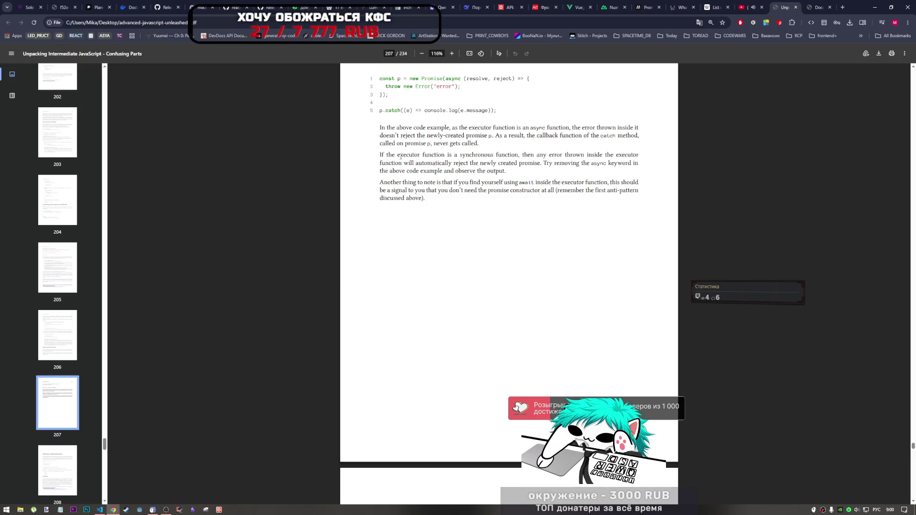
Step: Highlight the page 207 sentence from 'using await' through 'promise constructor'
scroll(552, 245, "down", 2)
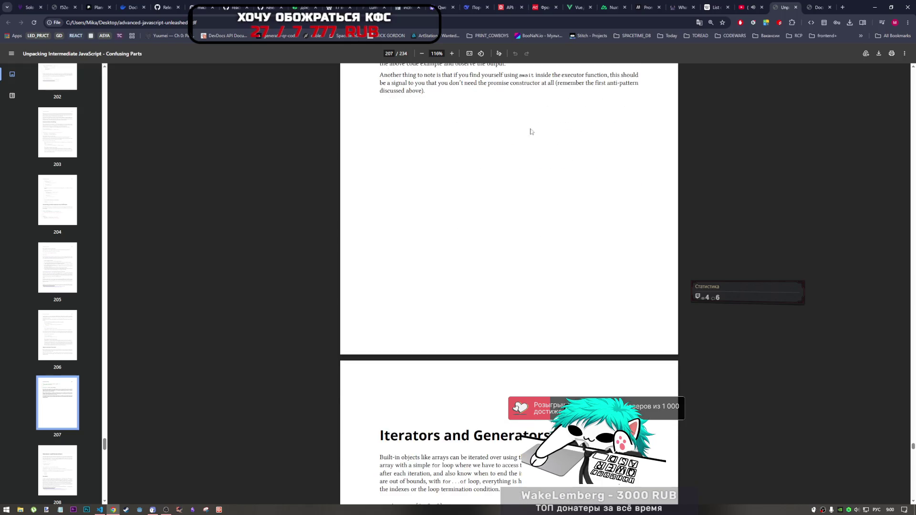
scroll(531, 132, "up", 2)
mouse_move(506, 183)
left_mouse_down()
mouse_move(635, 183)
mouse_move(414, 191)
mouse_move(443, 191)
left_mouse_up()
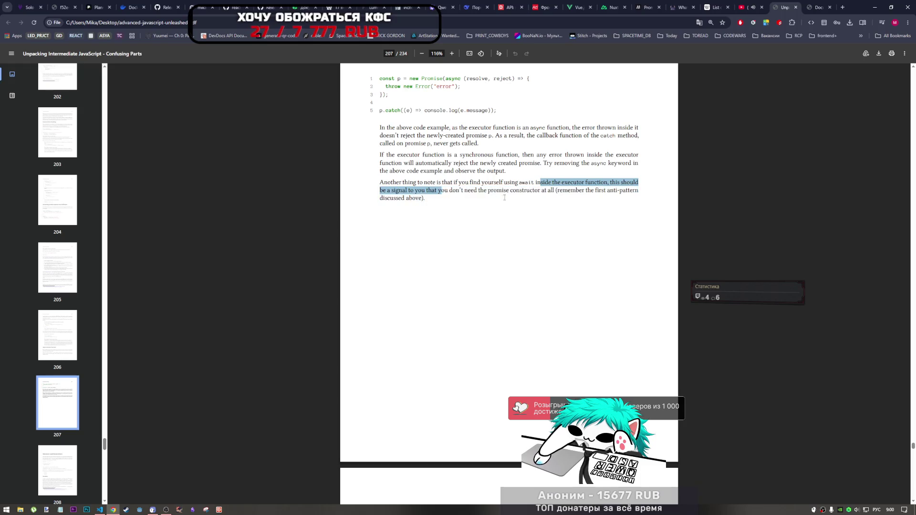
left_click(499, 203)
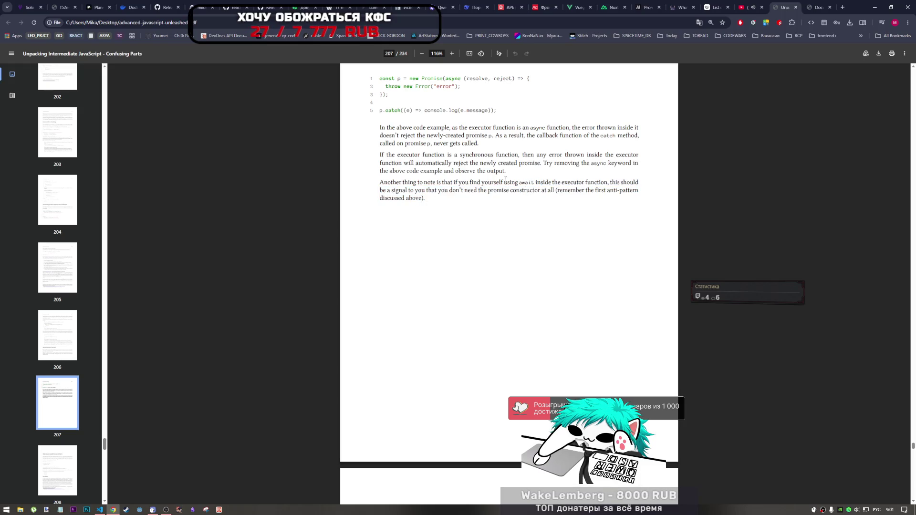
left_click_drag(504, 182, 523, 205)
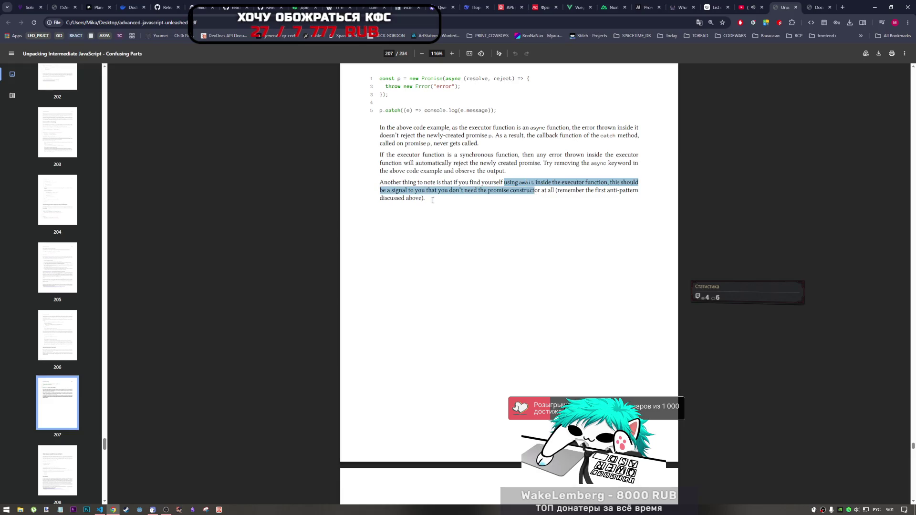
mouse_move(433, 201)
left_mouse_down()
mouse_move(575, 190)
mouse_move(554, 191)
left_mouse_up()
key("ctrl+c")
Step: Paste the book's await-in-executor sentence as a // comment on line 1553
key("alt+Tab")
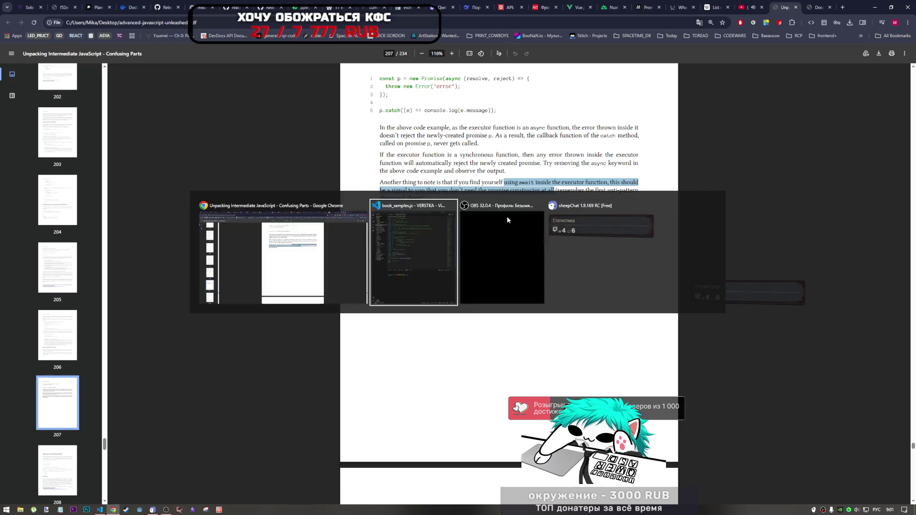
left_click(586, 264)
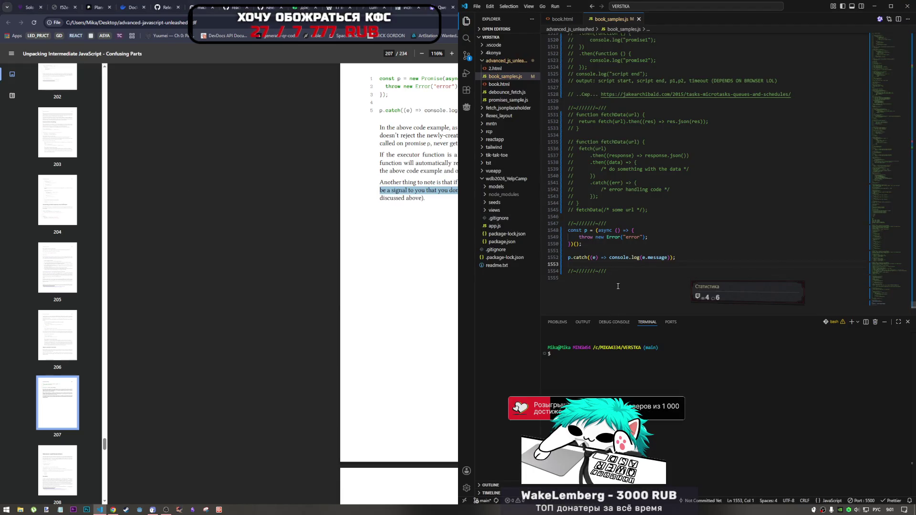
type("//")
key("ctrl+v")
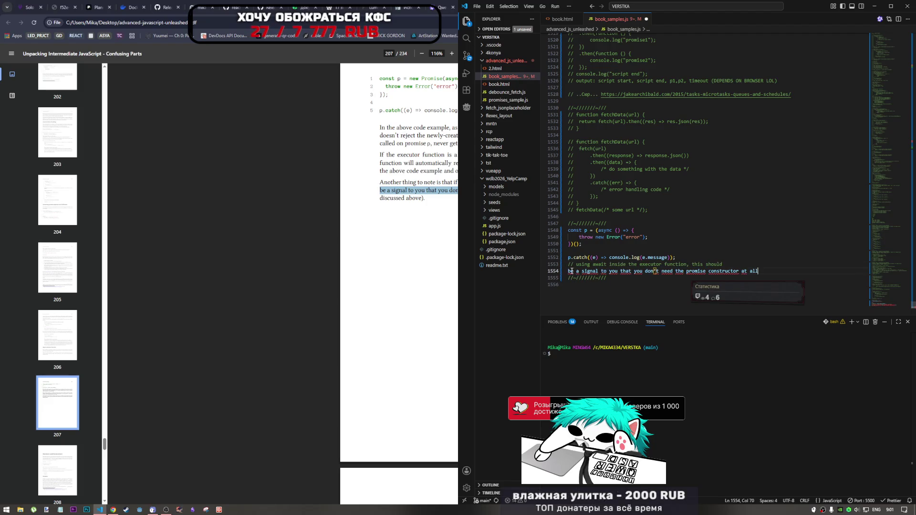
Step: Split the comment at 'this should' into two commented lines
left_click(714, 258)
left_click(692, 264)
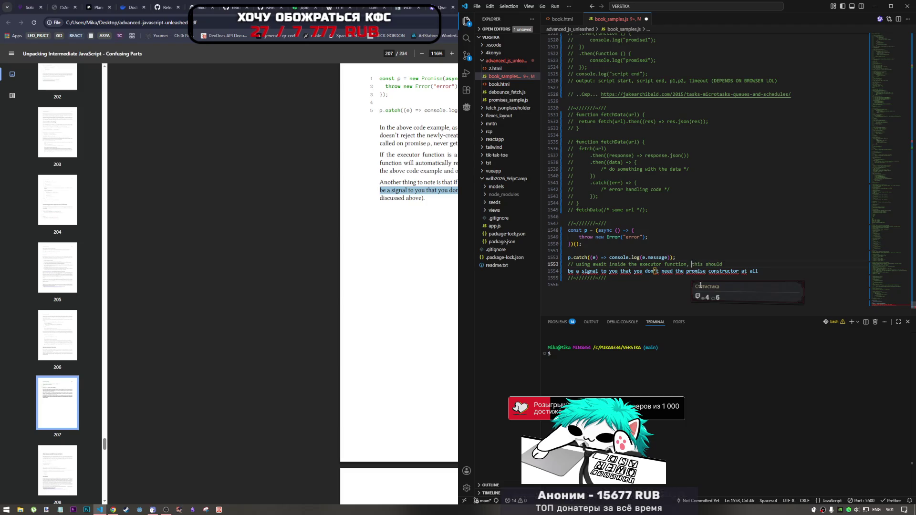
key("Return")
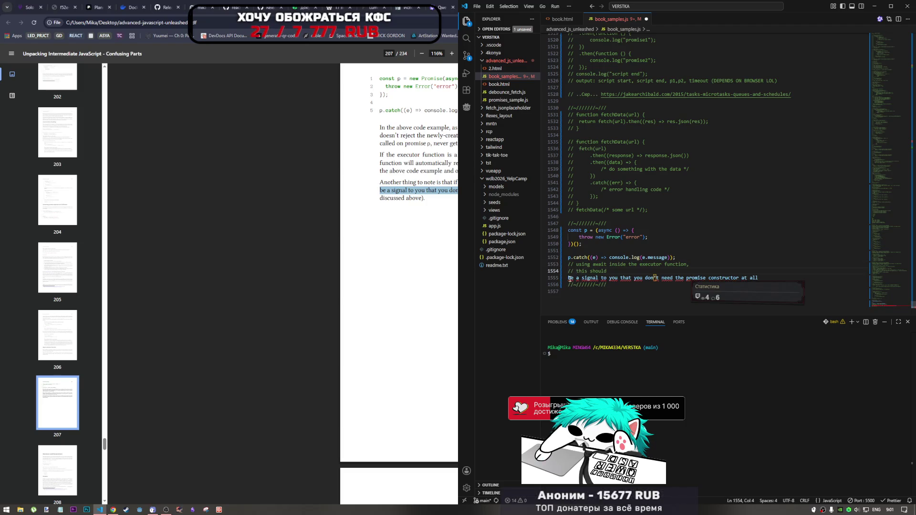
triple_click(617, 278)
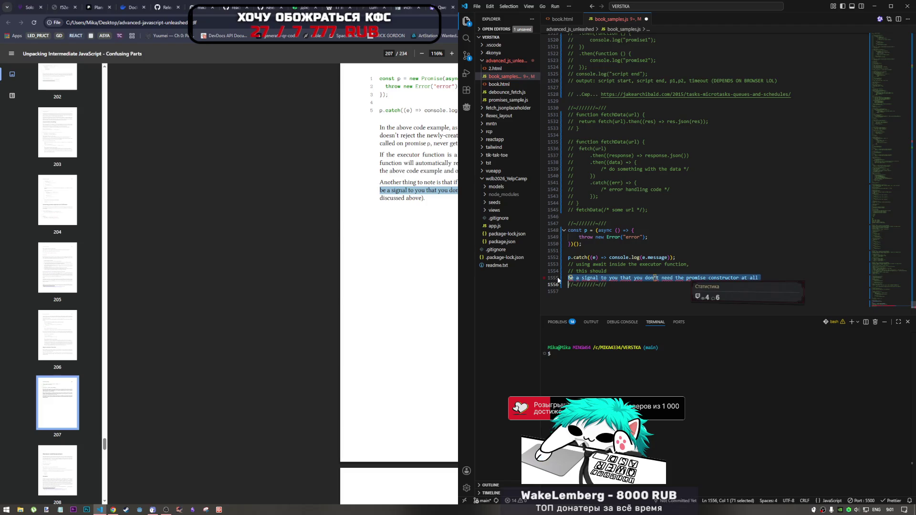
key("BackSpace")
key("ctrl+z")
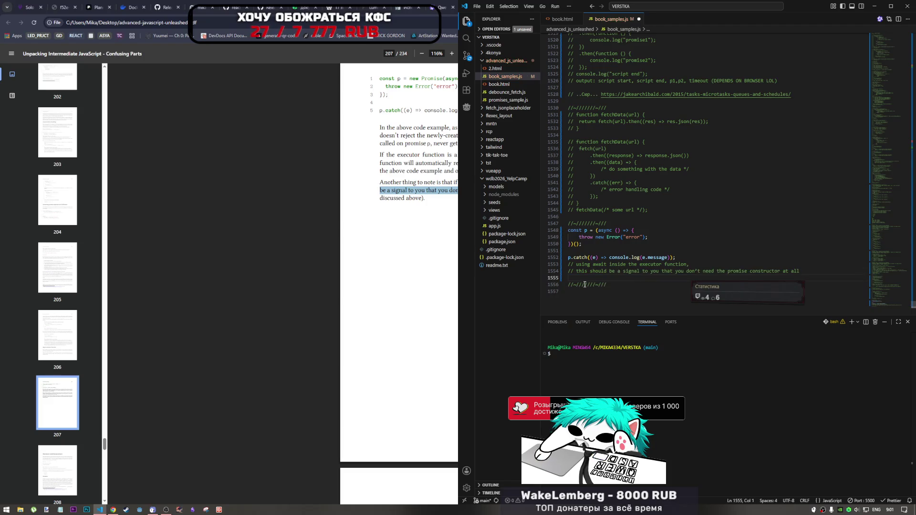
key("alt+Tab")
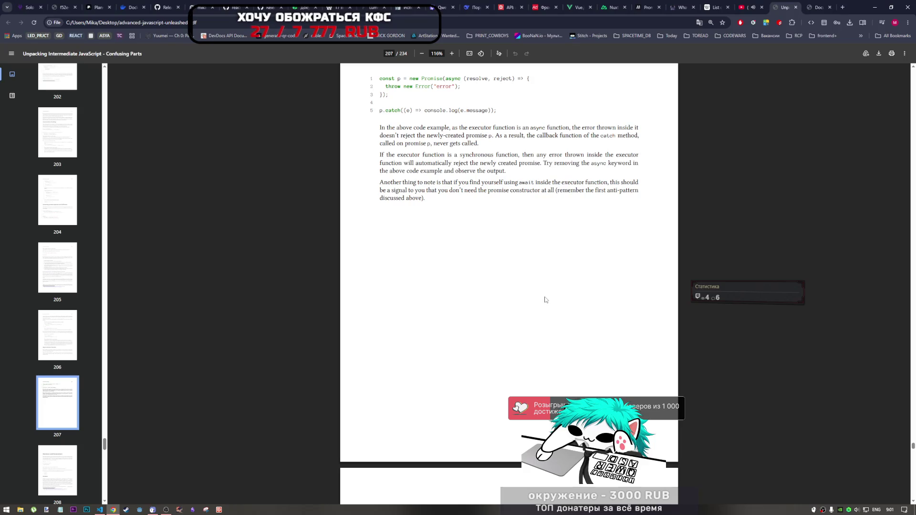
Step: Scroll the PDF to page 208, where Iterators and Generators begins, then switch to the YouTube tab
scroll(525, 306, "down", 8)
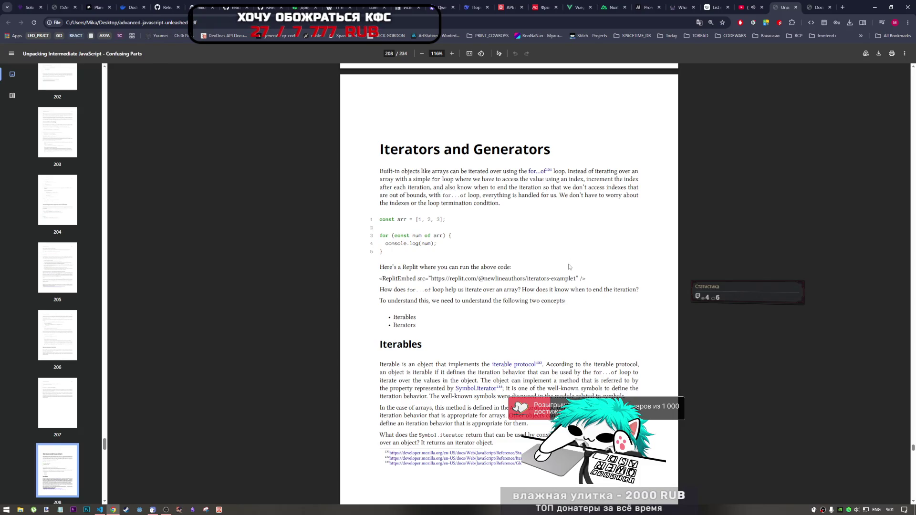
scroll(568, 268, "down", 2)
scroll(567, 269, "up", 1)
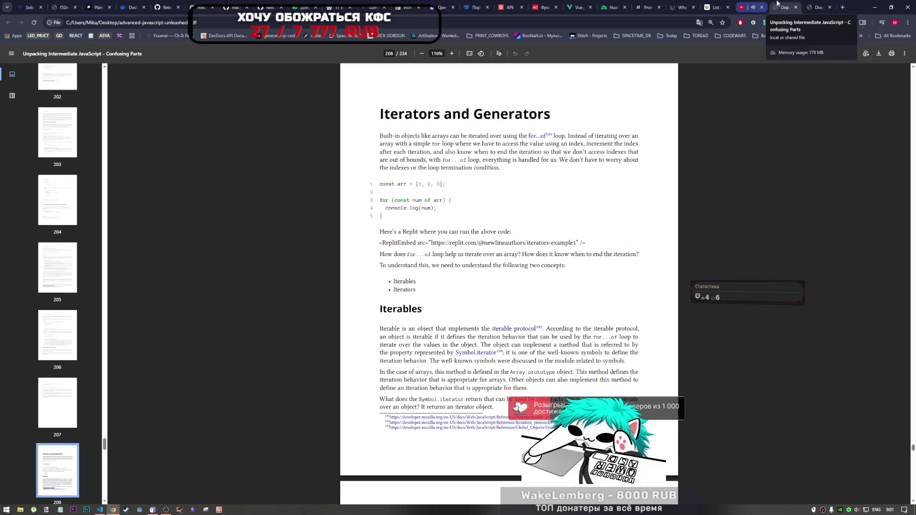
left_click(747, 7)
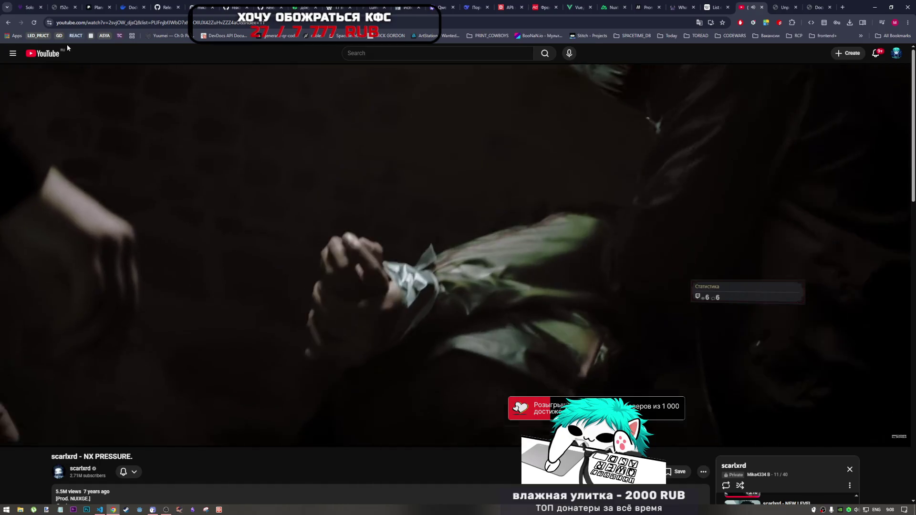
Step: Open YouTube from its logo in background tabs while NX PRESSURE keeps playing
middle_click(67, 45)
middle_click(67, 45)
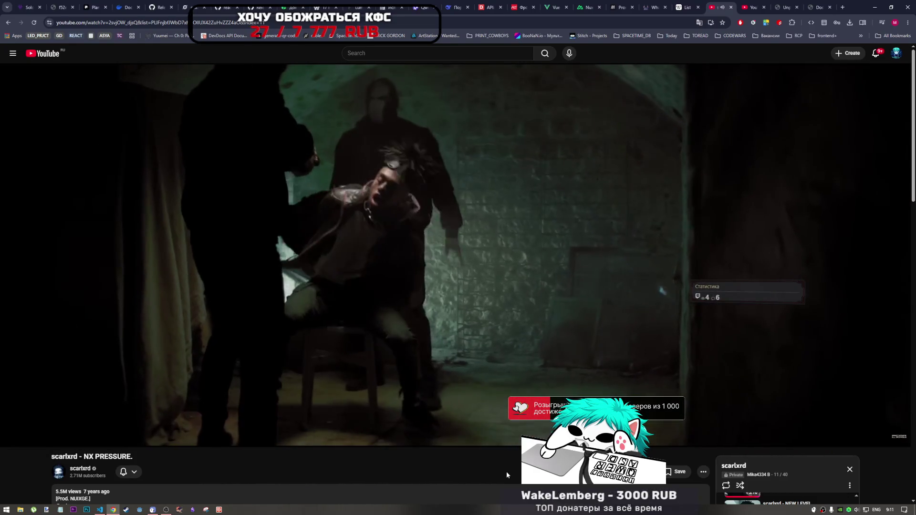
Step: Switch to the YouTube home page and browse down the feed
left_click(747, 10)
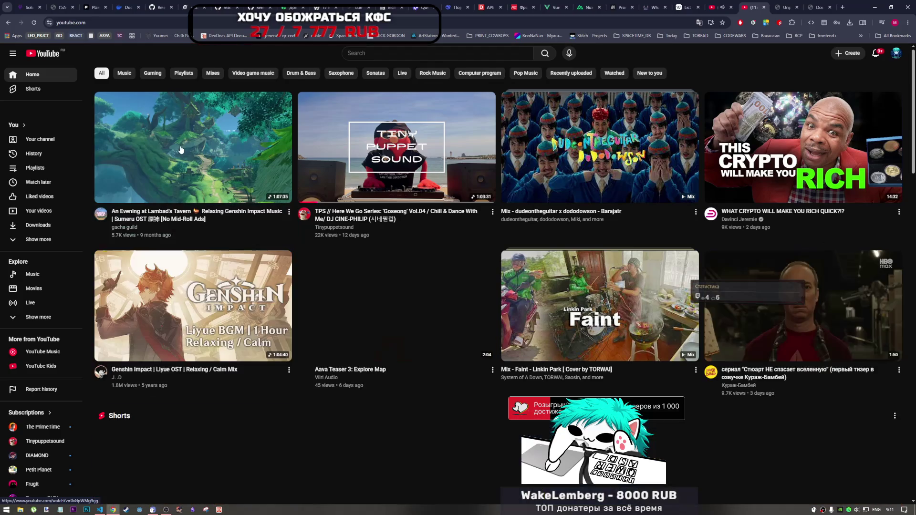
scroll(191, 180, "down", 7)
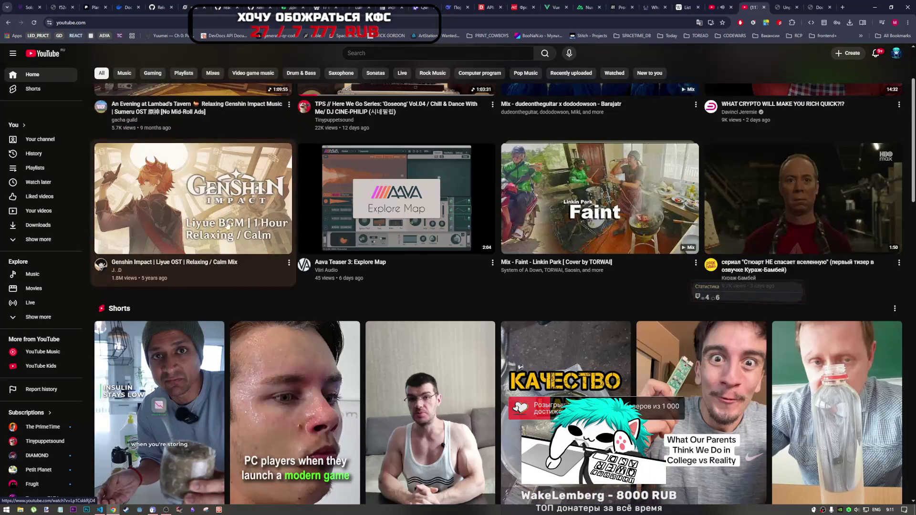
scroll(334, 225, "down", 2)
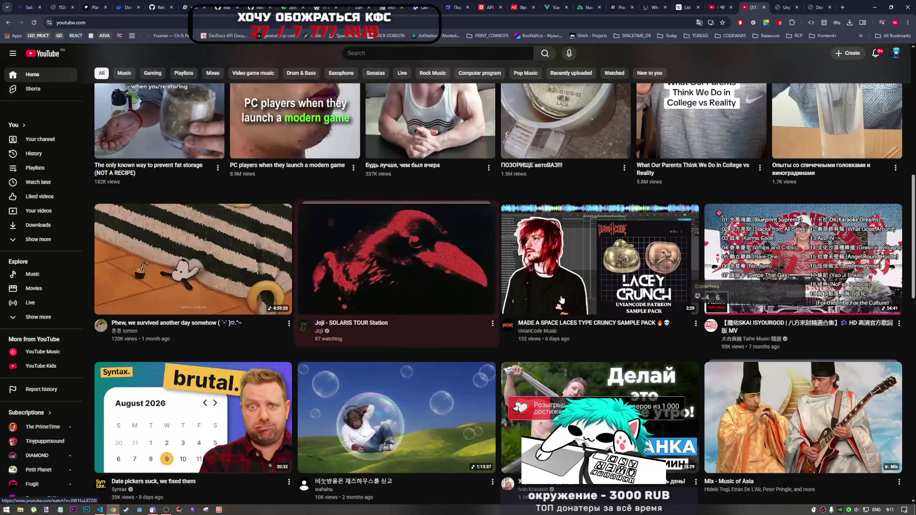
scroll(478, 234, "up", 3)
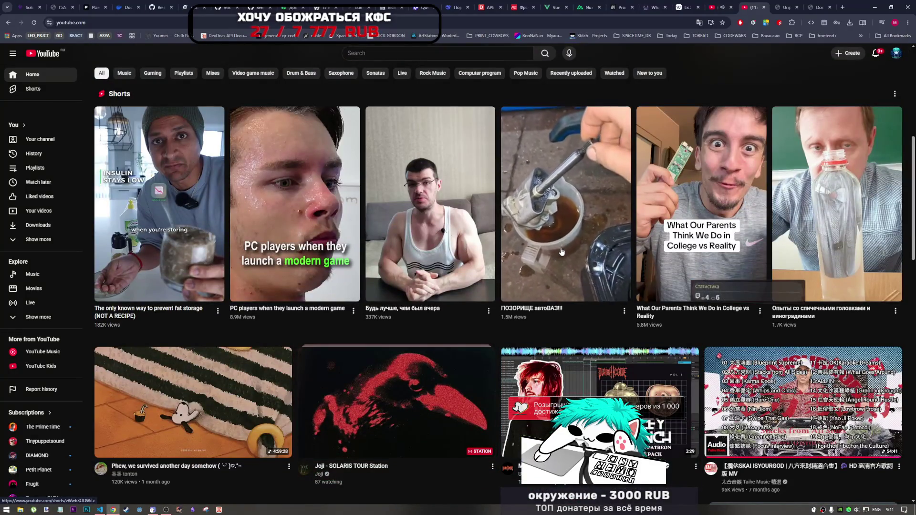
scroll(567, 240, "down", 3)
scroll(556, 269, "down", 2)
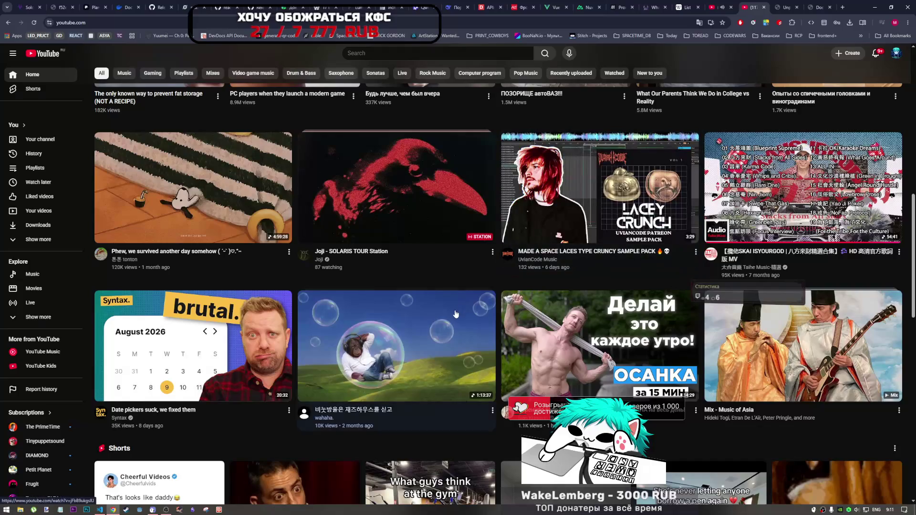
scroll(477, 286, "down", 4)
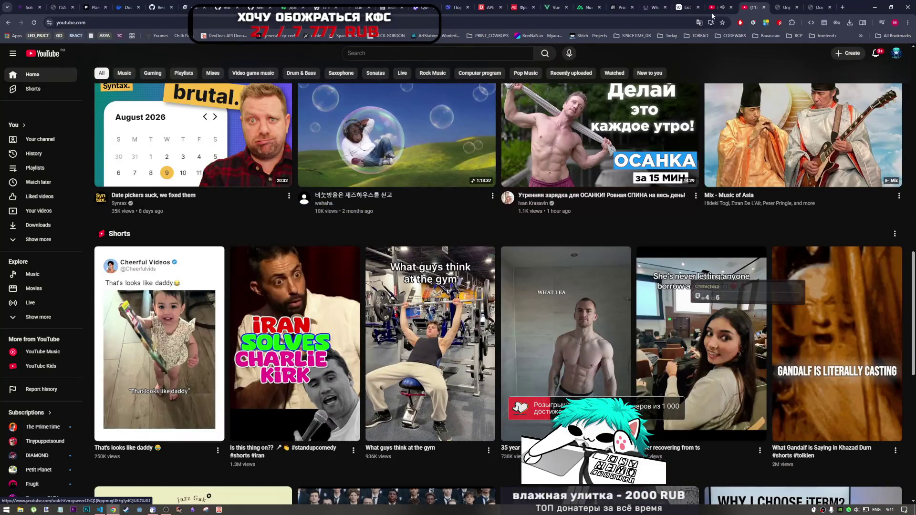
Step: Peek at the scarlxrd video tab, then close both extra YouTube tabs to reach the PDF
left_click(719, 6)
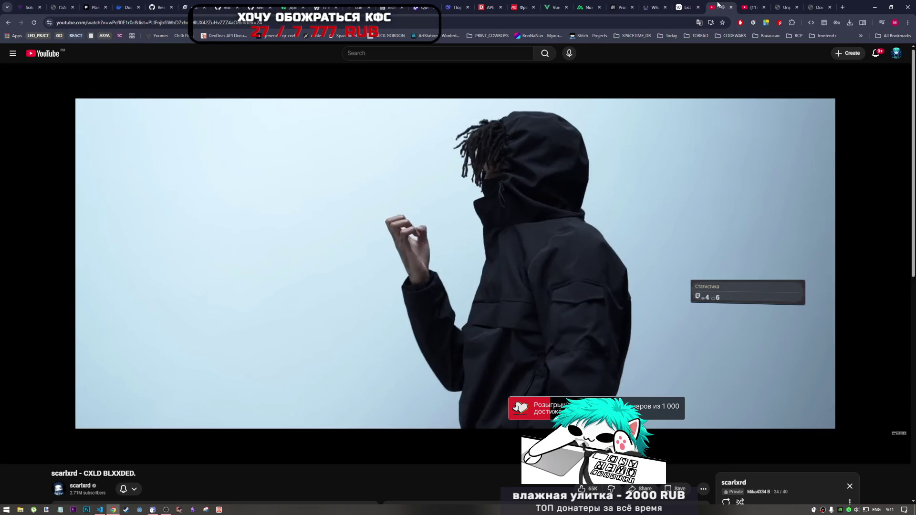
key("ctrl+Tab")
scroll(507, 329, "down", 5)
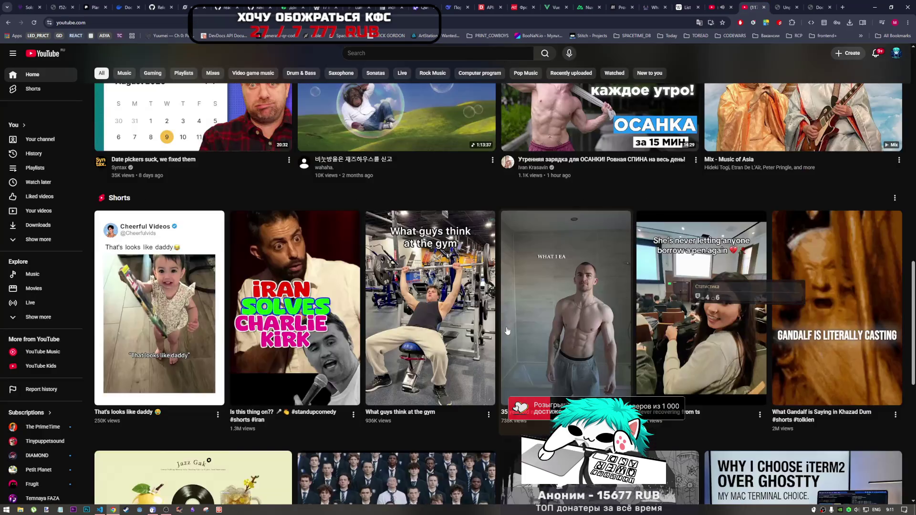
scroll(503, 332, "down", 3)
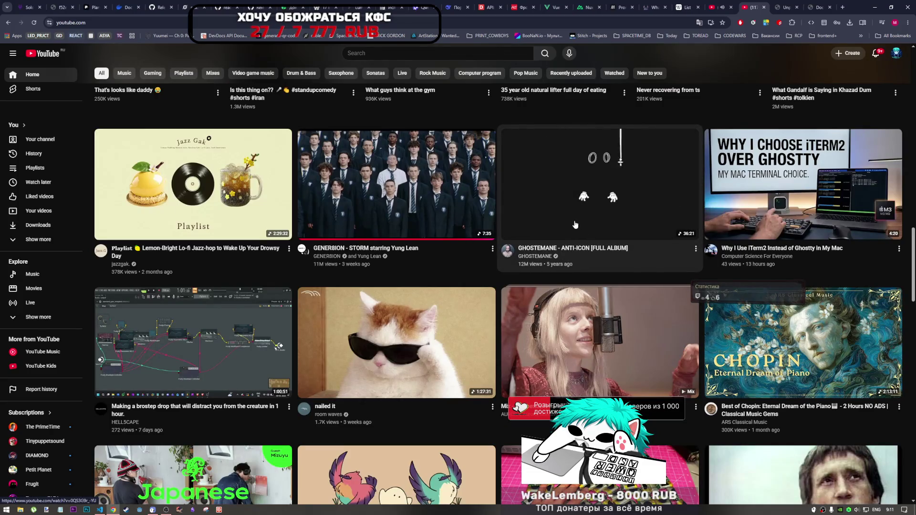
scroll(442, 320, "down", 6)
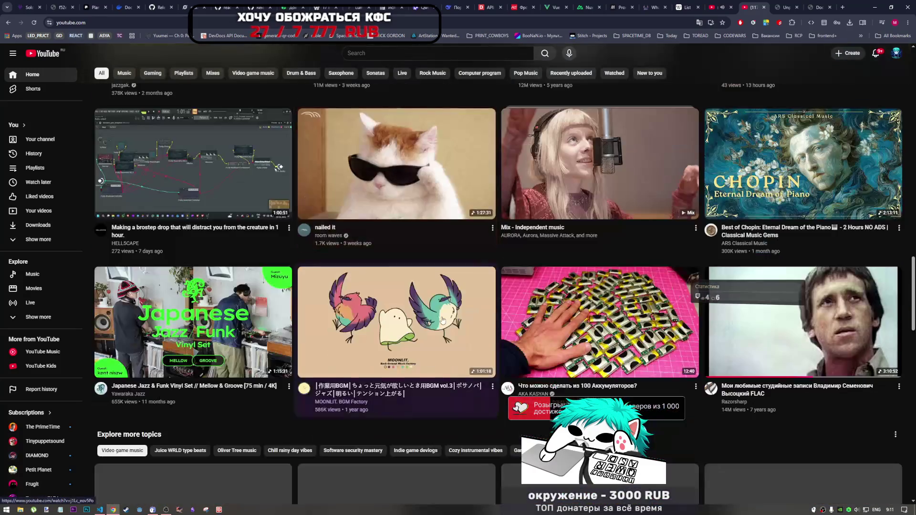
scroll(441, 320, "down", 7)
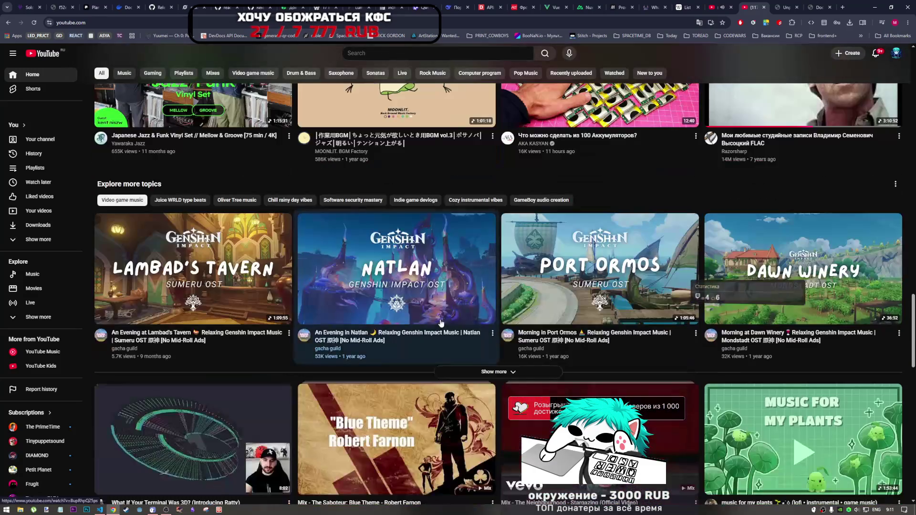
scroll(422, 327, "up", 7)
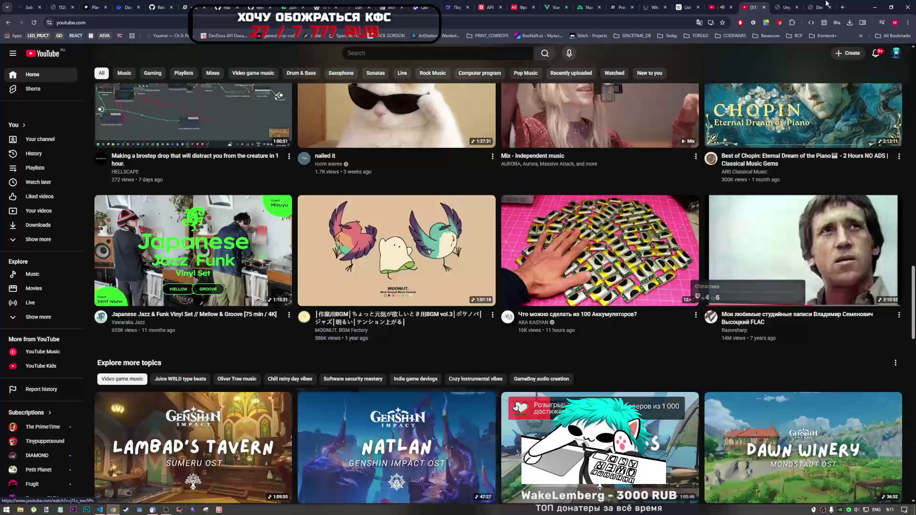
left_click(764, 8)
left_click(759, 6)
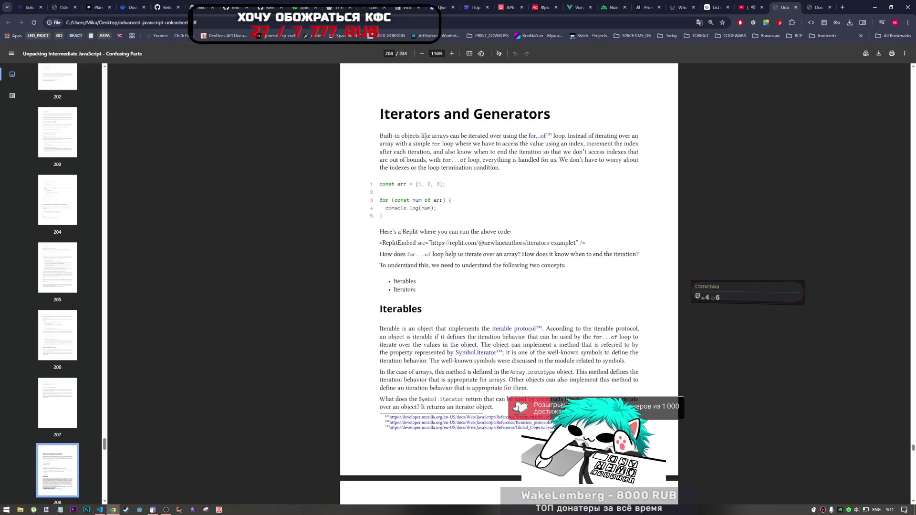
Step: Paste the PDF's 'Iterators and Generators' heading at the end of book_samples.js as a comment
left_click_drag(450, 113, 578, 111)
key("ctrl+c")
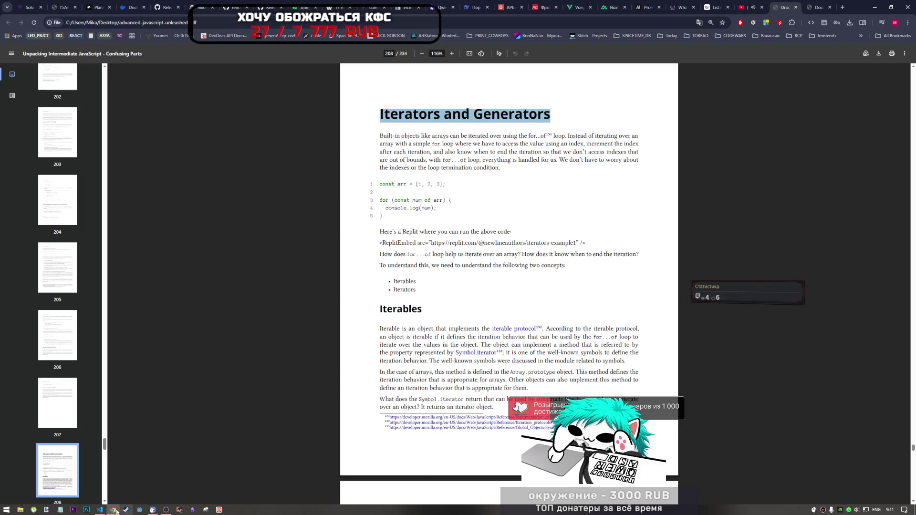
key("alt+Tab")
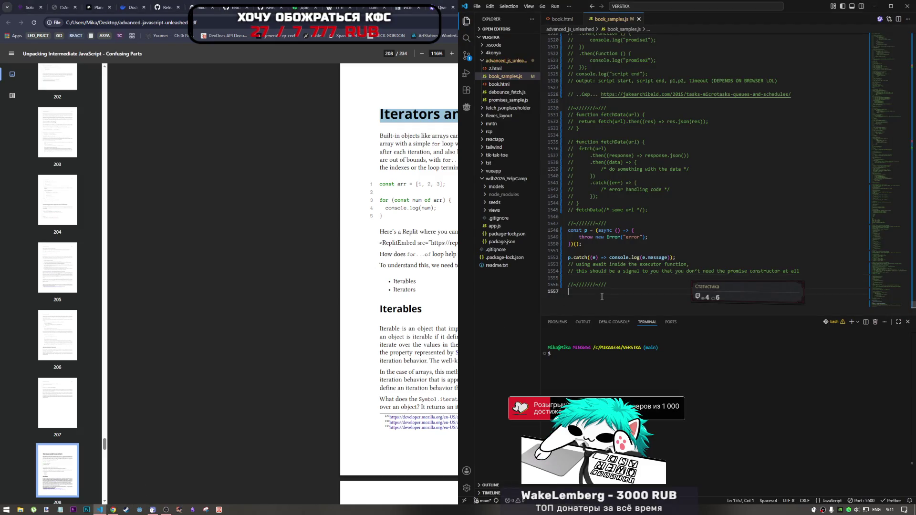
key("ctrl+v")
key("ctrl+slash")
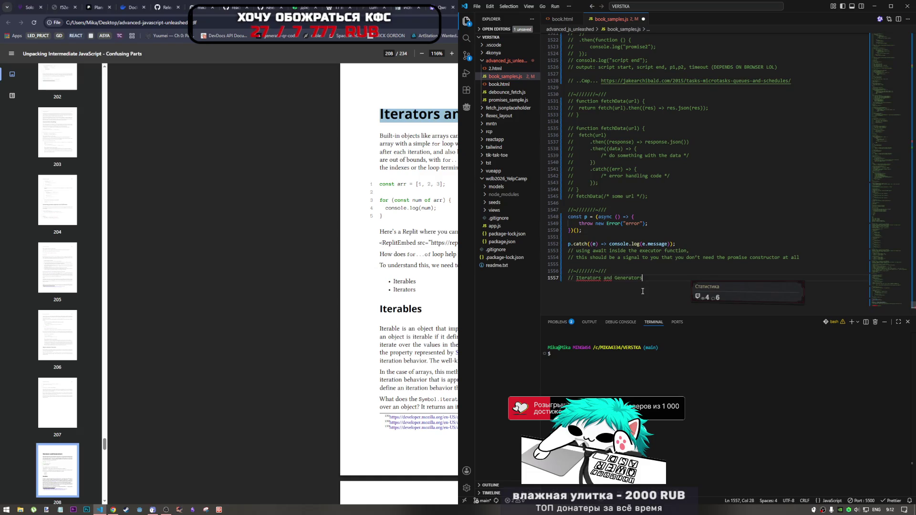
key("Return")
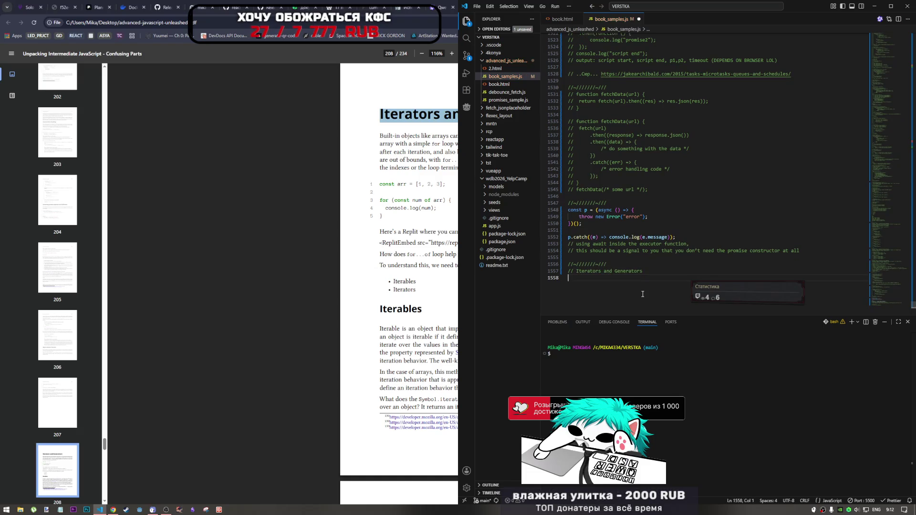
Step: Move the separator line from above the new heading to below it
left_click_drag(619, 265, 570, 265)
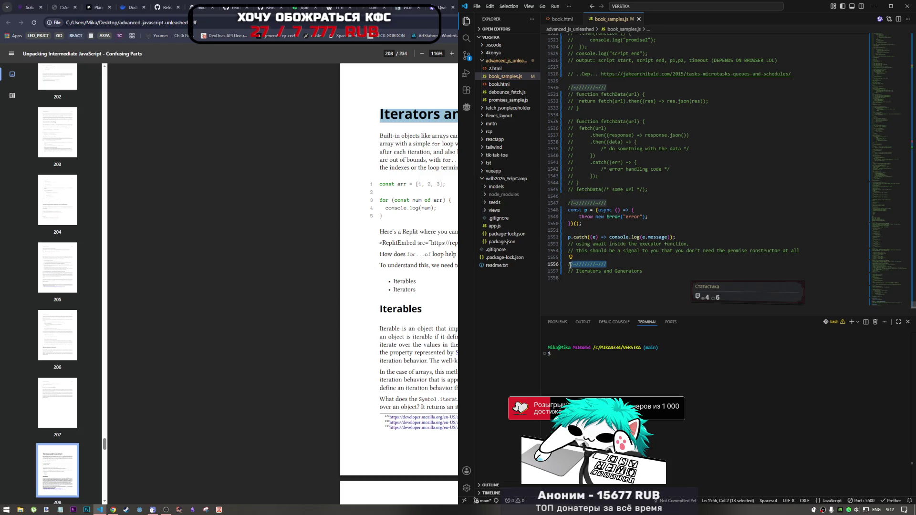
key("BackSpace")
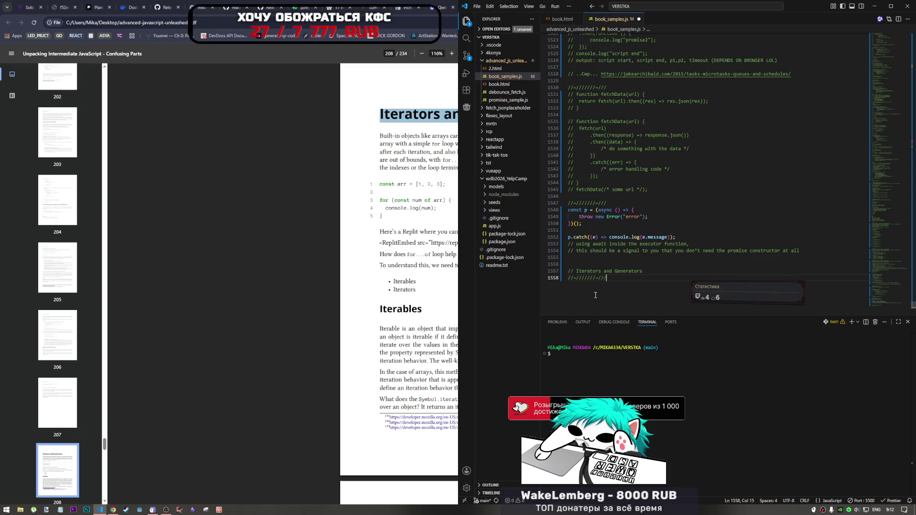
key("Return")
left_click(450, 152)
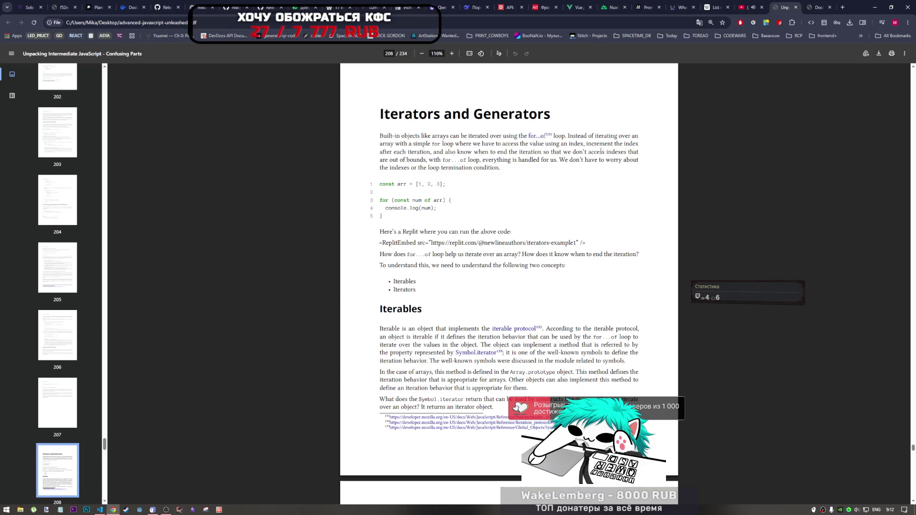
Step: Open the book's for...of footnote as MDN's for...of page in a new tab and view it
middle_click(538, 136)
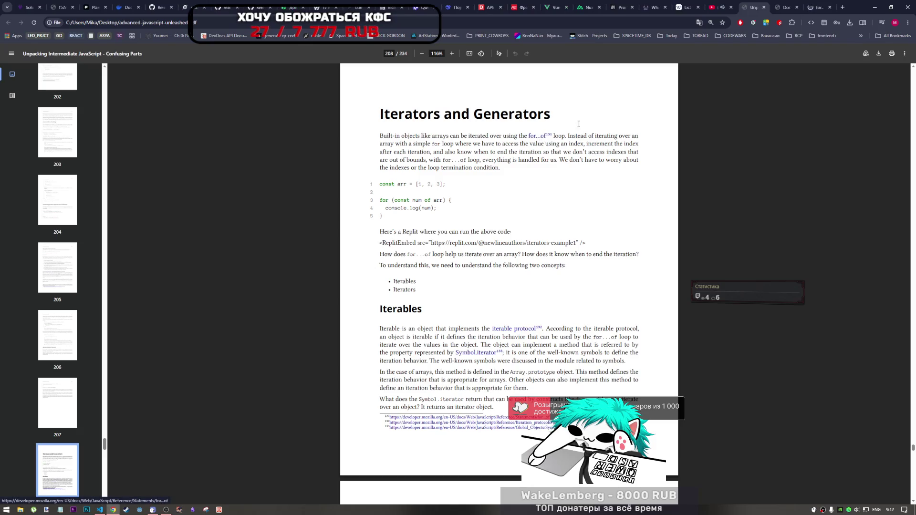
left_click(813, 4)
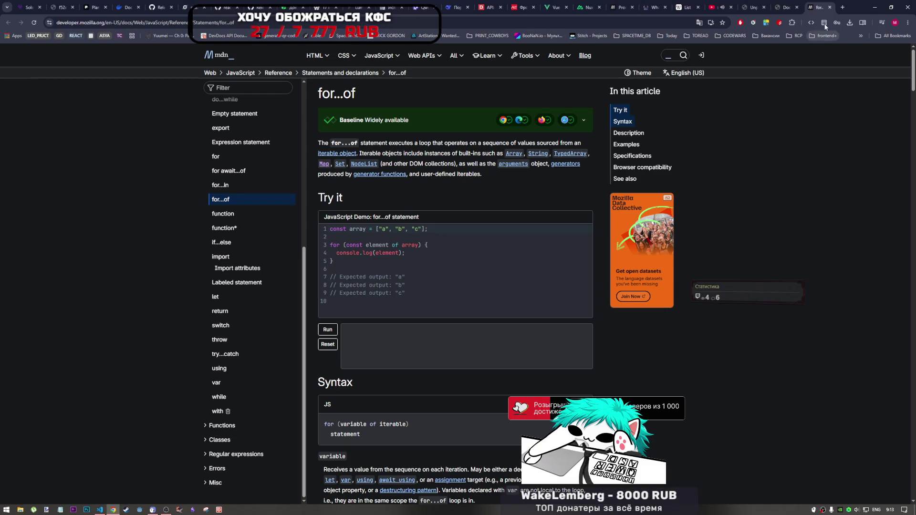
Step: Close the MDN for...of tab and go back to the book PDF at page 208
left_click(830, 7)
left_click(783, 7)
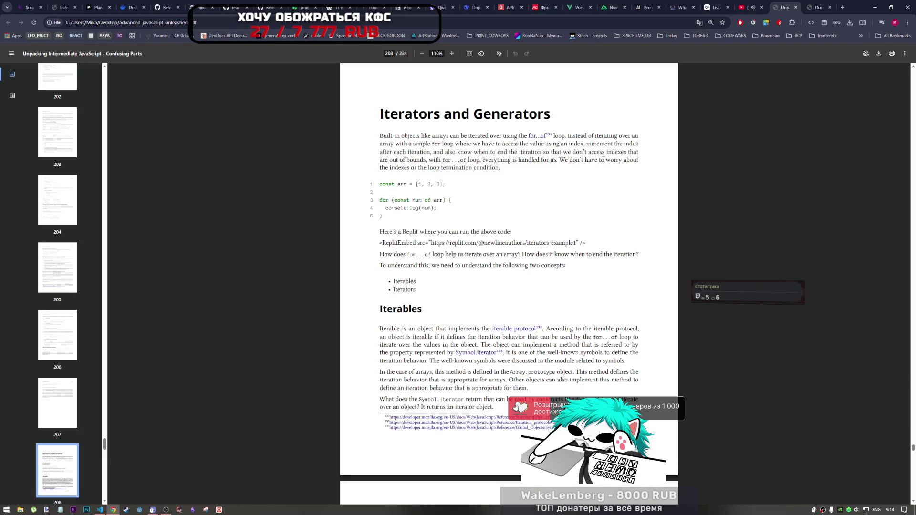
Step: Select the Iterables heading on page 208 and bring up its context menu
left_click_drag(398, 167, 450, 167)
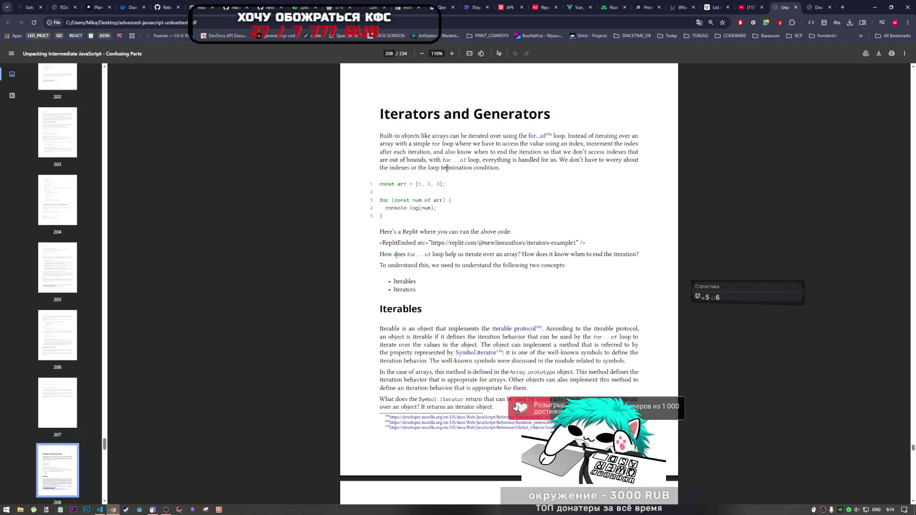
scroll(404, 260, "down", 3)
scroll(411, 263, "up", 3)
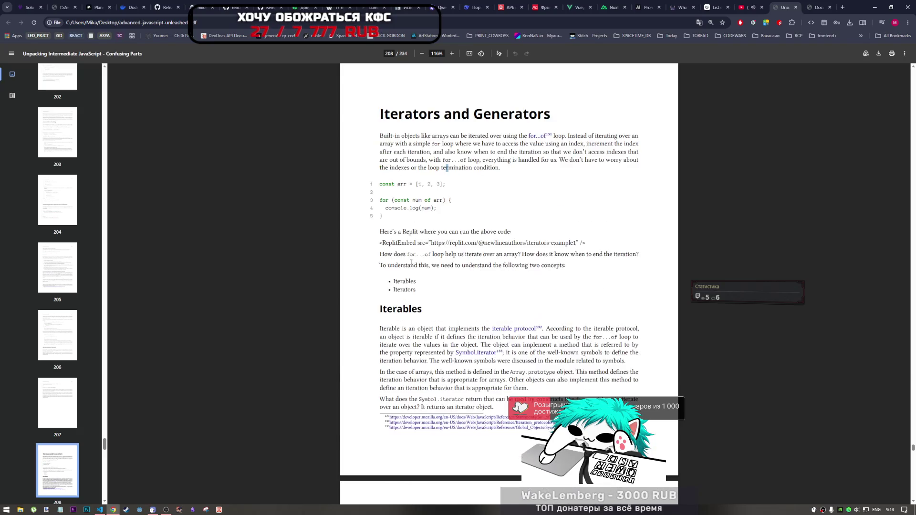
scroll(412, 263, "down", 3)
left_click_drag(423, 203, 380, 204)
right_click(397, 201)
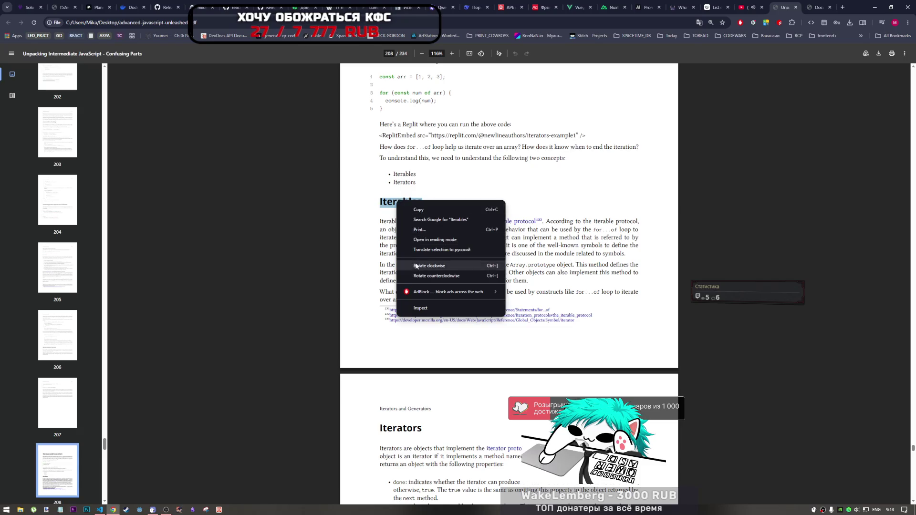
left_click(437, 251)
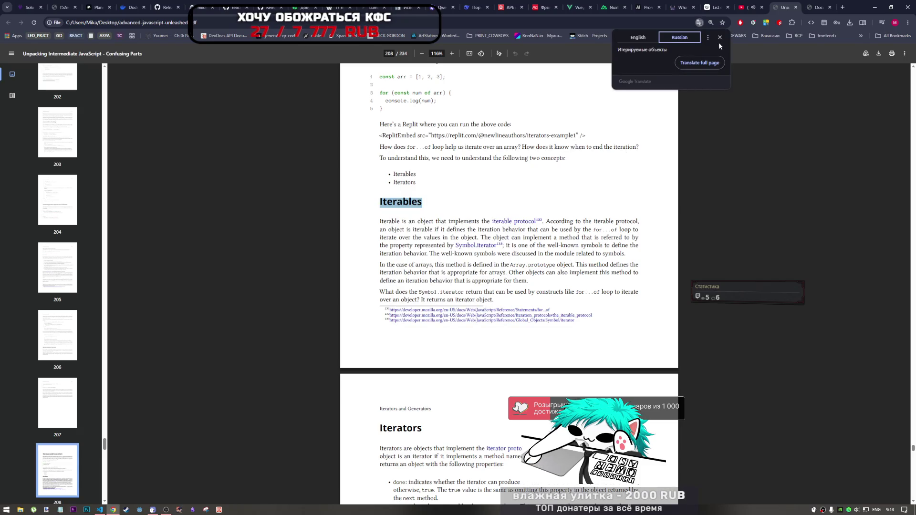
left_click(720, 38)
scroll(446, 216, "down", 1)
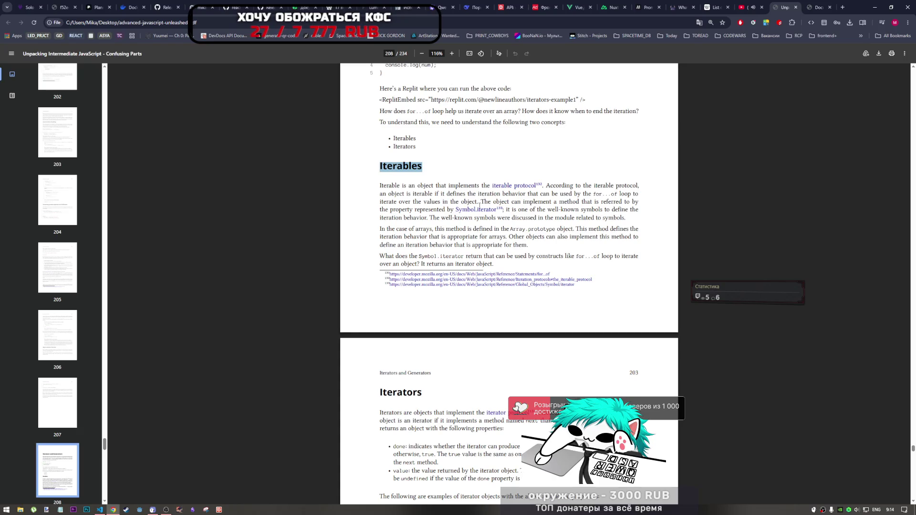
left_click(566, 179)
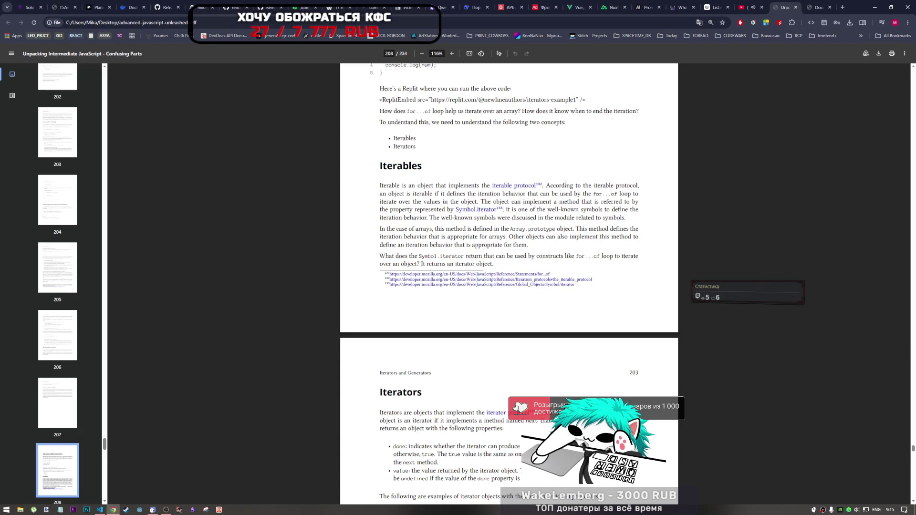
scroll(566, 182, "up", 2)
scroll(568, 183, "down", 2)
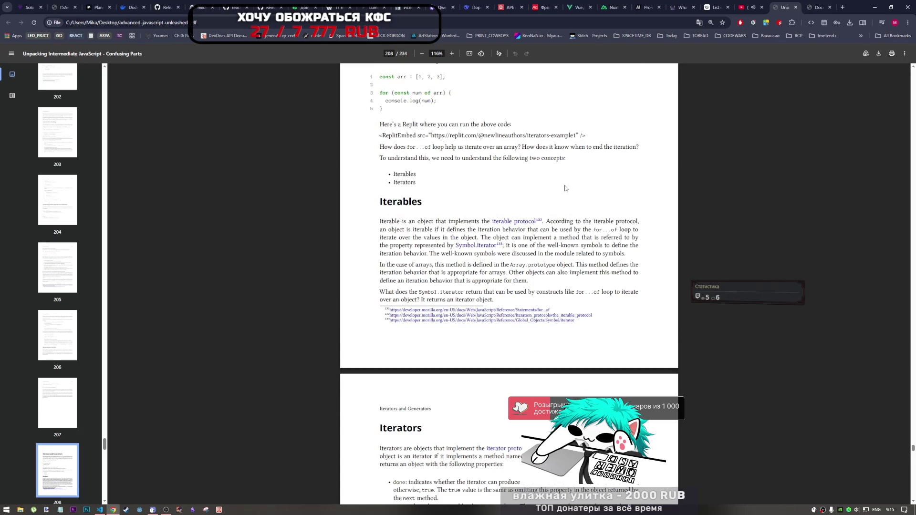
Step: Glance at the YouTube video, then open the book's Symbol.iterator and iterable protocol references in new tabs
left_click(767, 6)
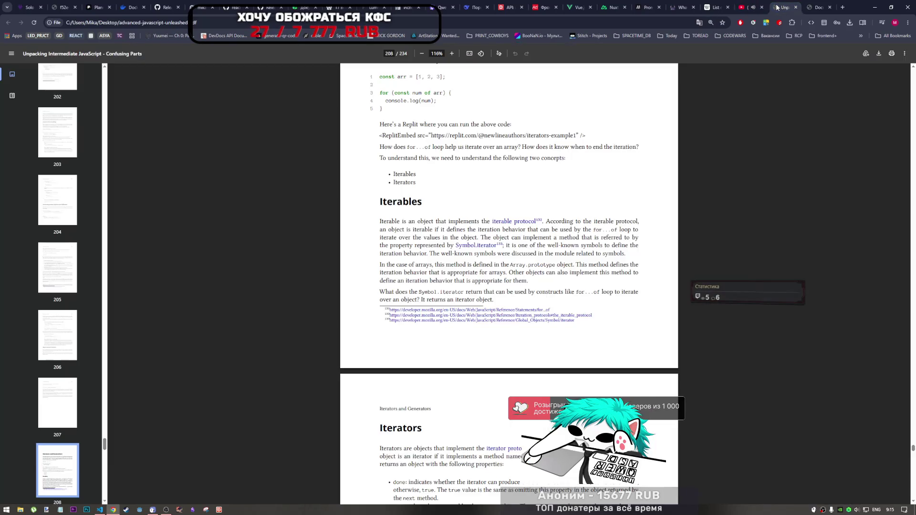
left_click(783, 7)
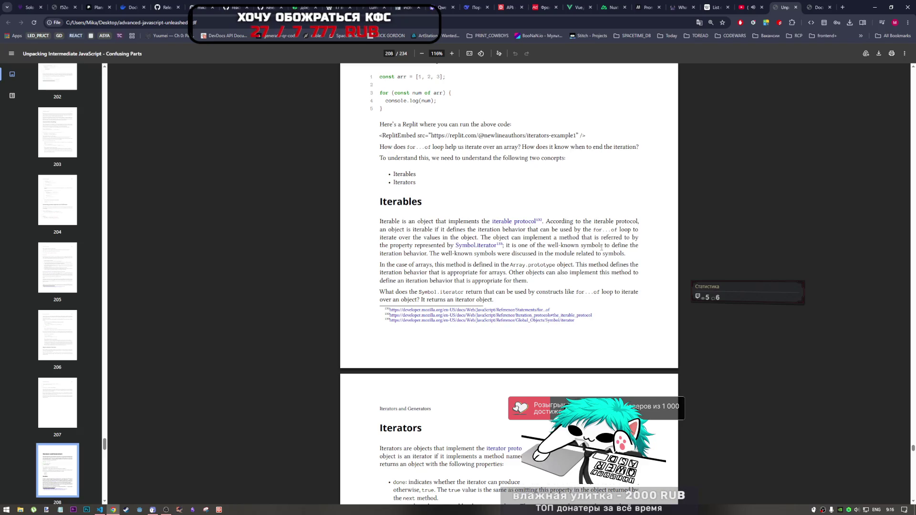
scroll(478, 252, "down", 1)
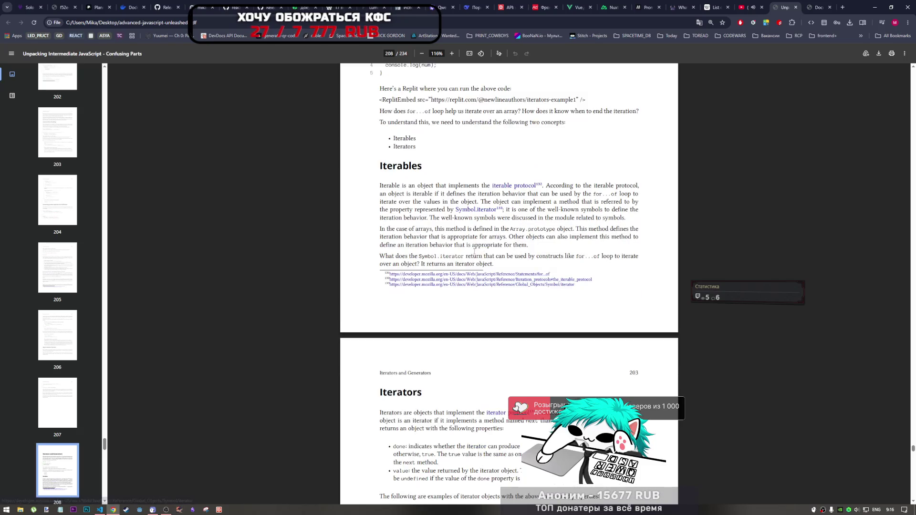
scroll(475, 252, "down", 1)
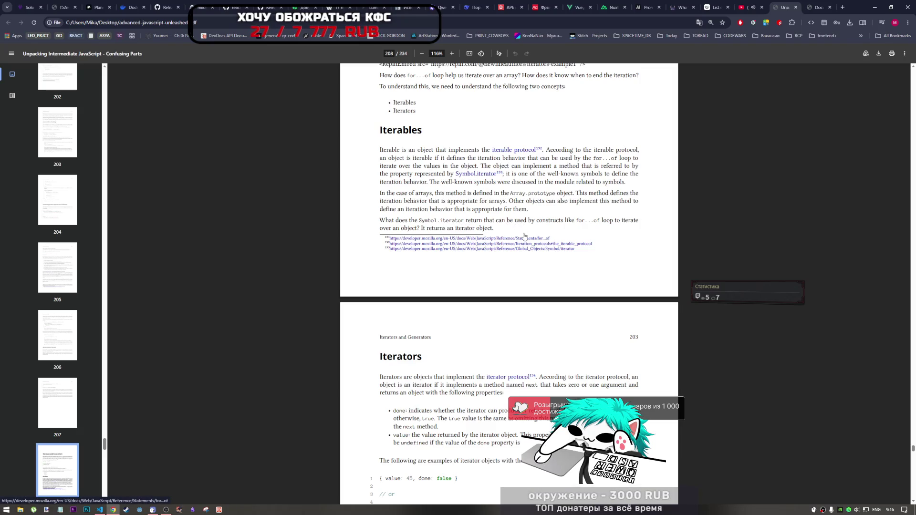
scroll(517, 257, "down", 3)
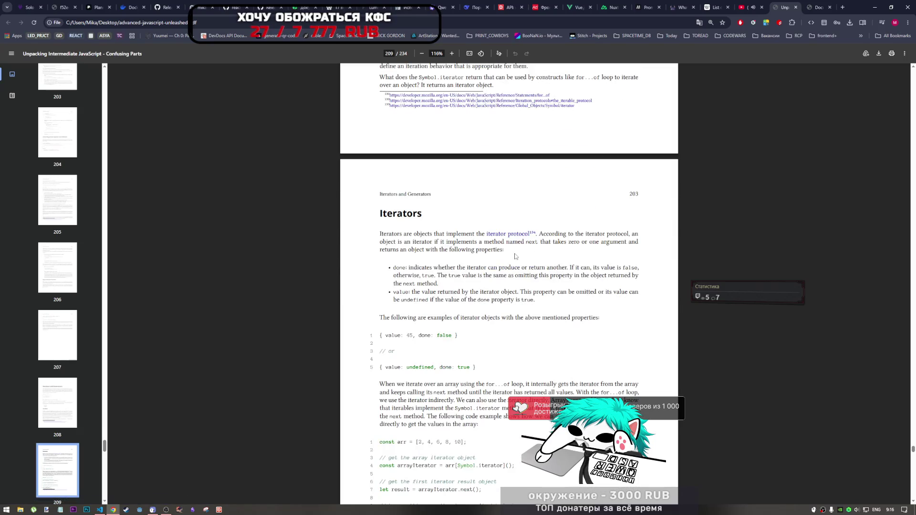
scroll(517, 257, "up", 3)
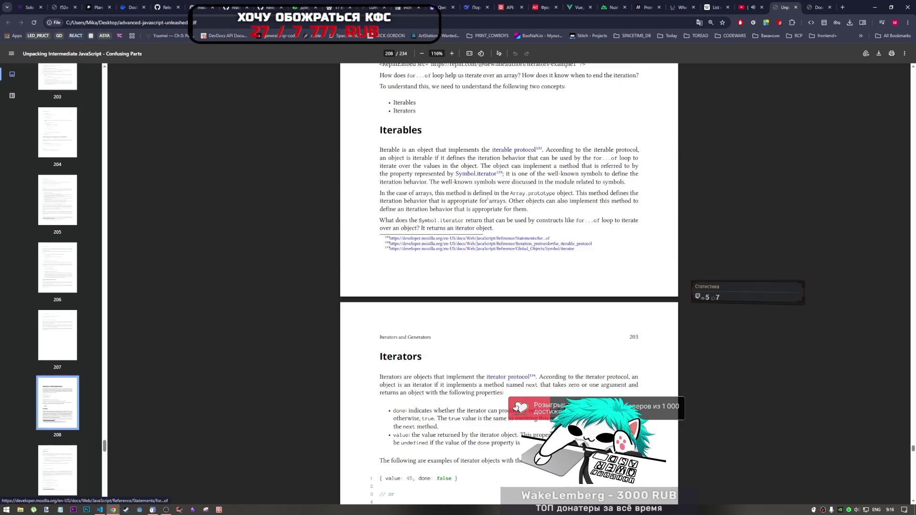
left_click(488, 176)
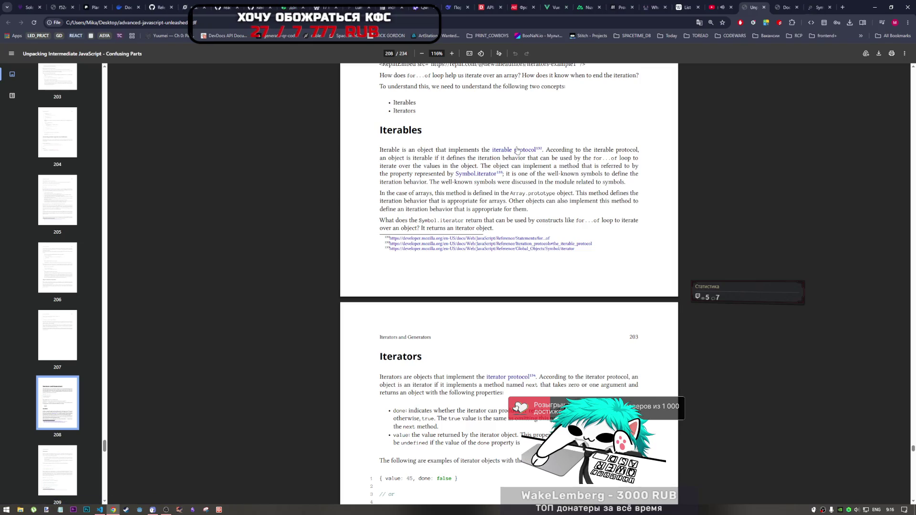
left_click(517, 151)
Step: Open MDN's Iteration protocols tab and read down to the iterable iterator example
left_click(818, 8)
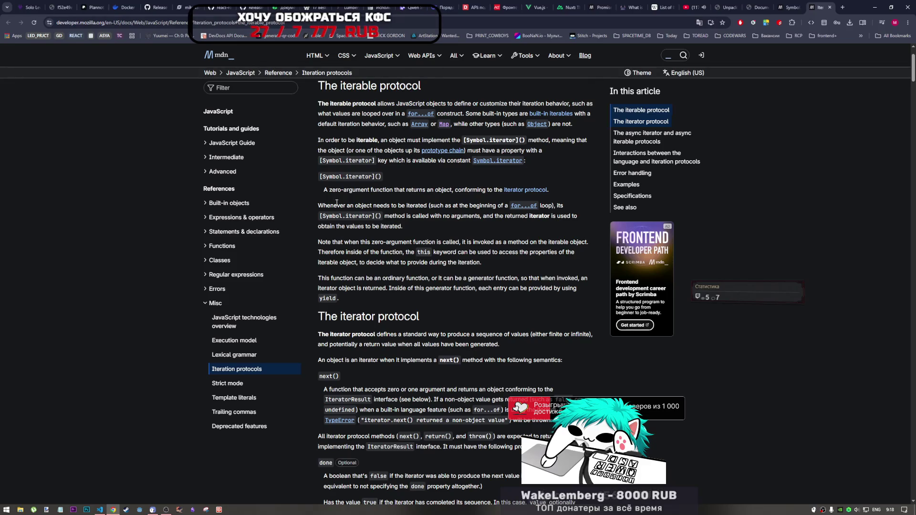
scroll(390, 273, "down", 3)
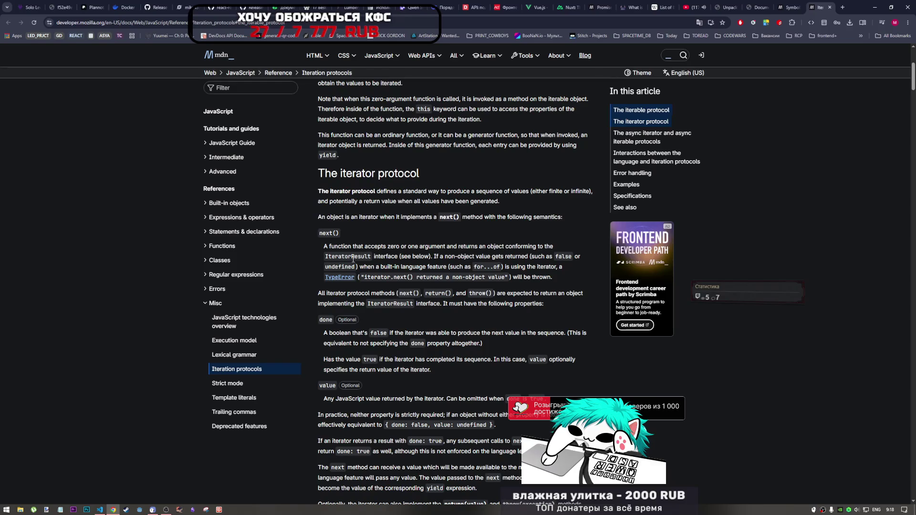
scroll(355, 263, "down", 3)
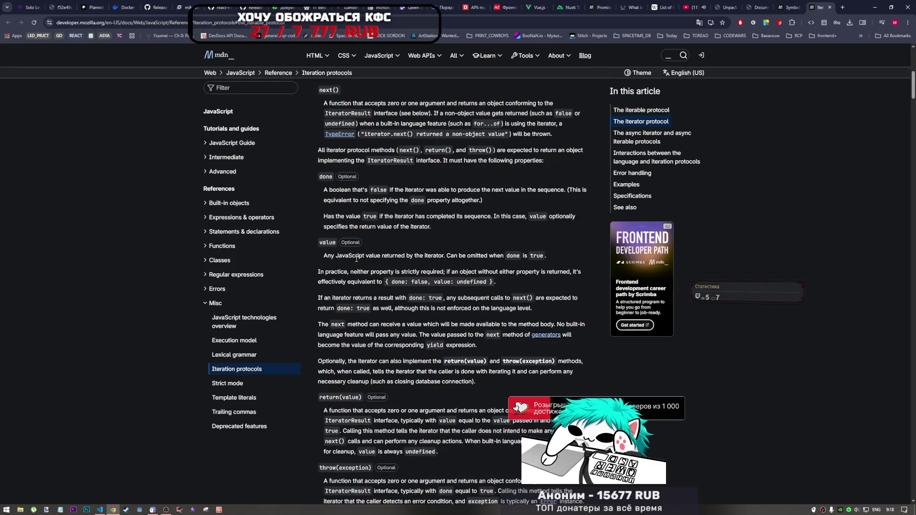
scroll(394, 276, "up", 8)
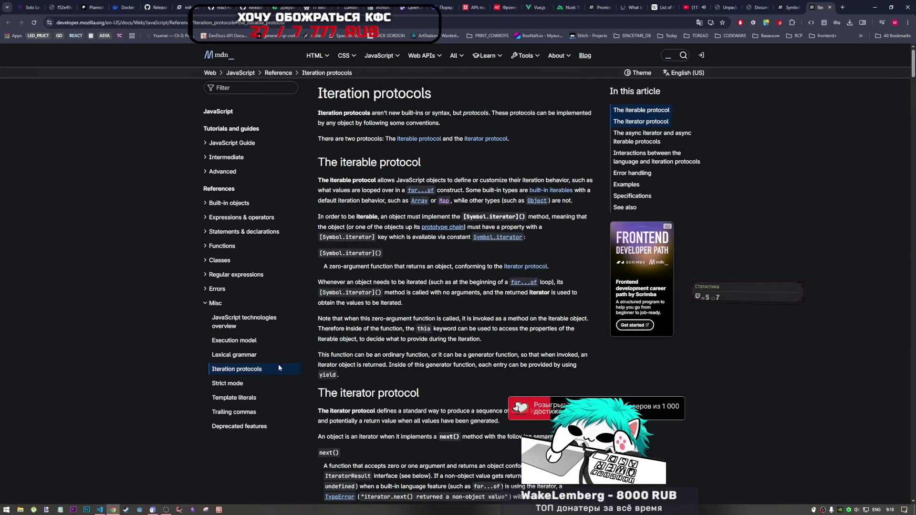
scroll(360, 361, "down", 10)
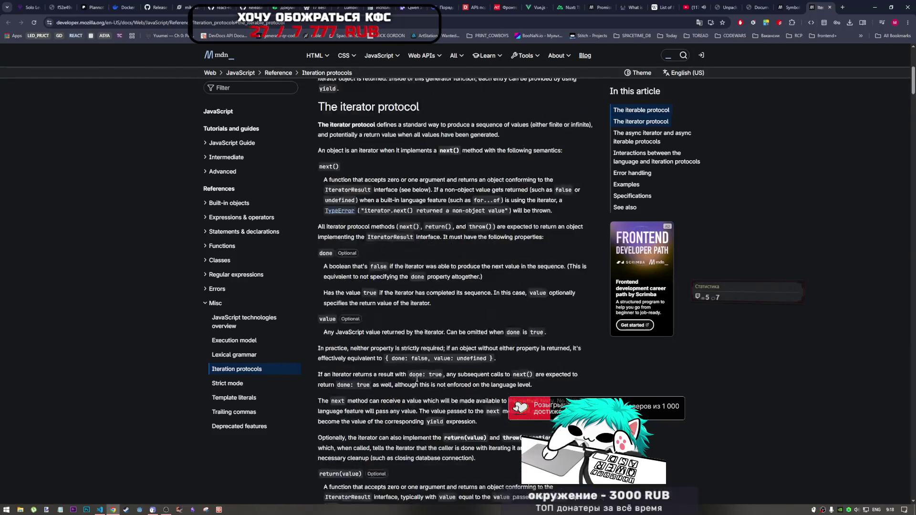
scroll(360, 361, "down", 5)
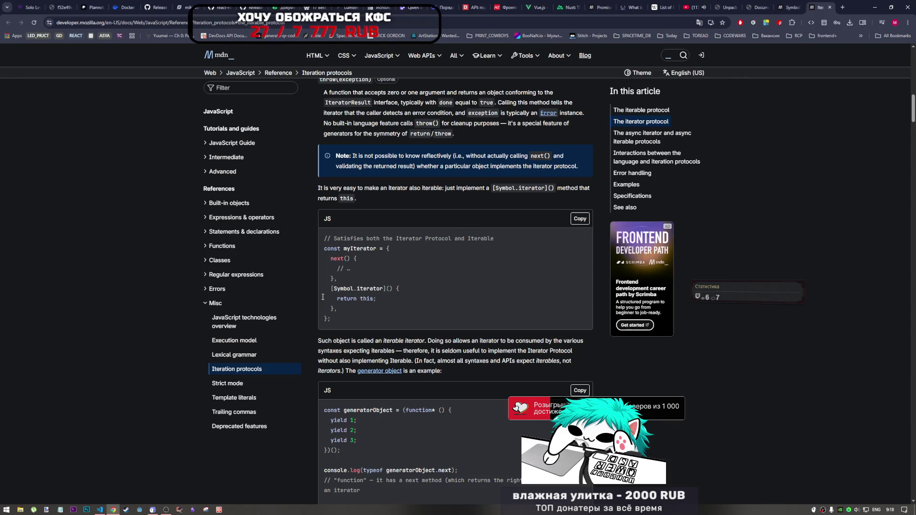
Step: Close the Iteration protocols tab, read the Symbol.iterator page, then switch back to the book tab
left_click(830, 7)
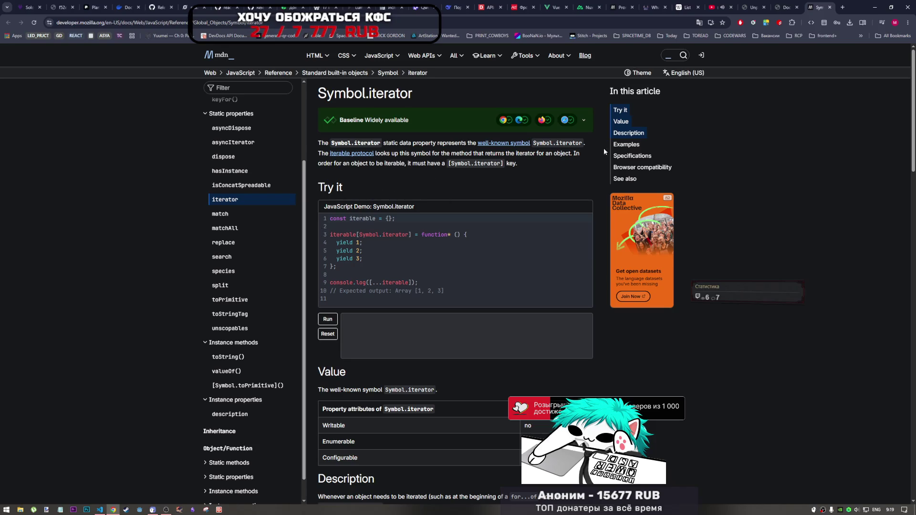
left_click(785, 7)
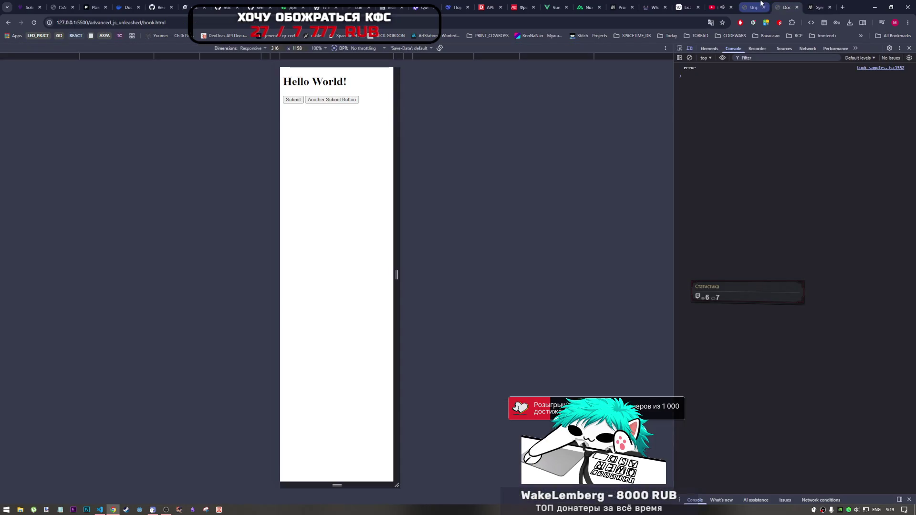
Step: Back in the book PDF, highlight that Symbol.iterator returns an iterator object, then reach the page 209 Iterators section
left_click(759, 7)
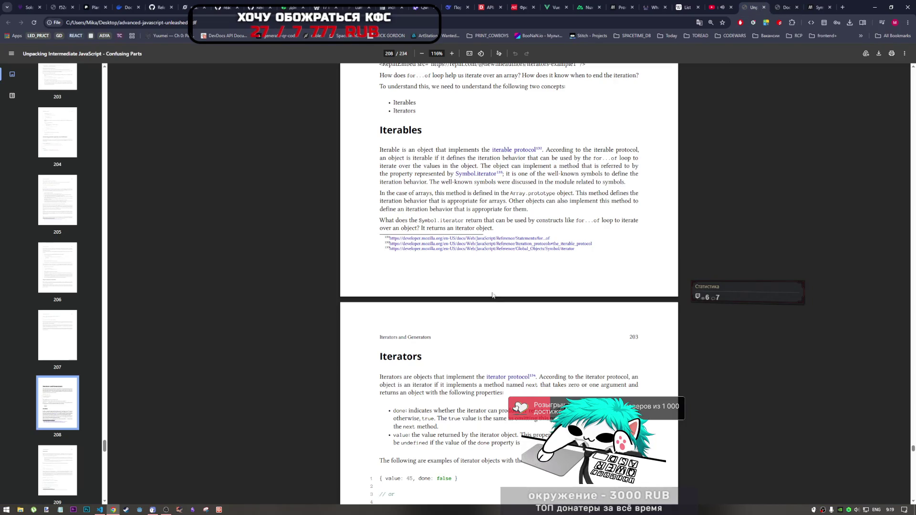
scroll(490, 297, "up", 5)
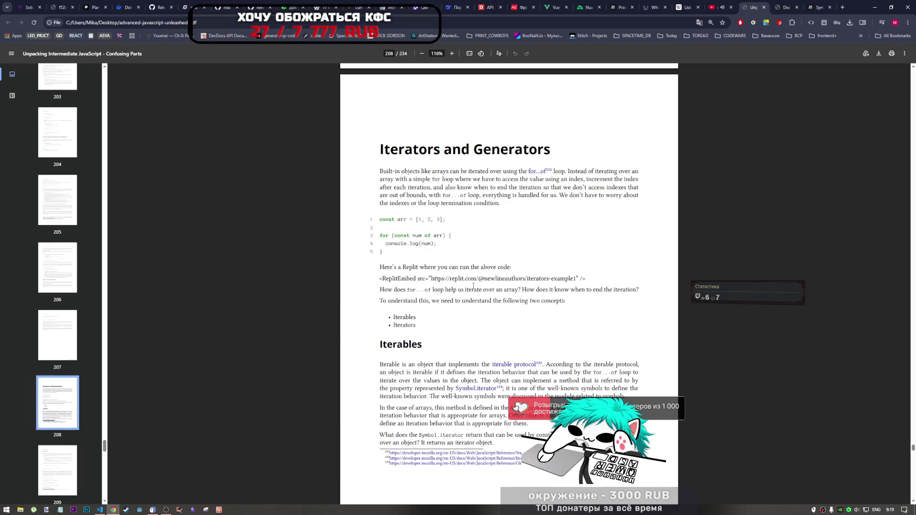
scroll(509, 297, "down", 2)
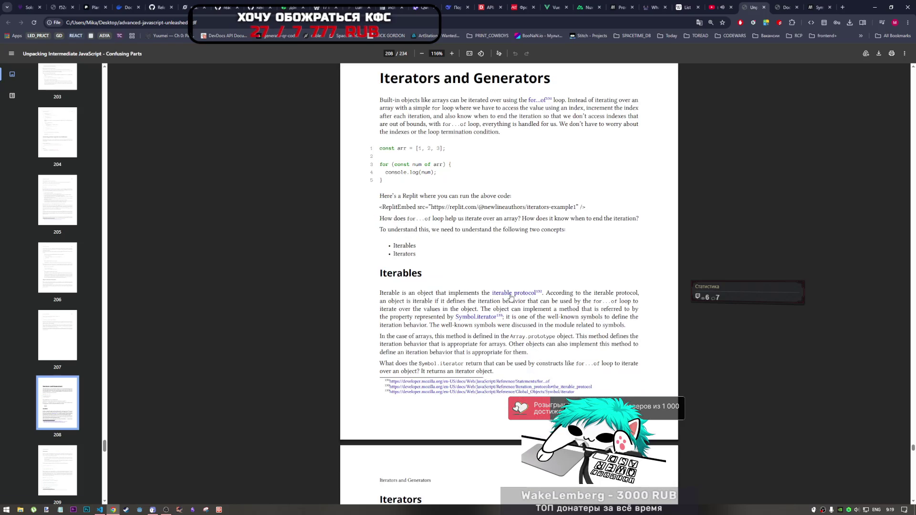
scroll(509, 297, "down", 5)
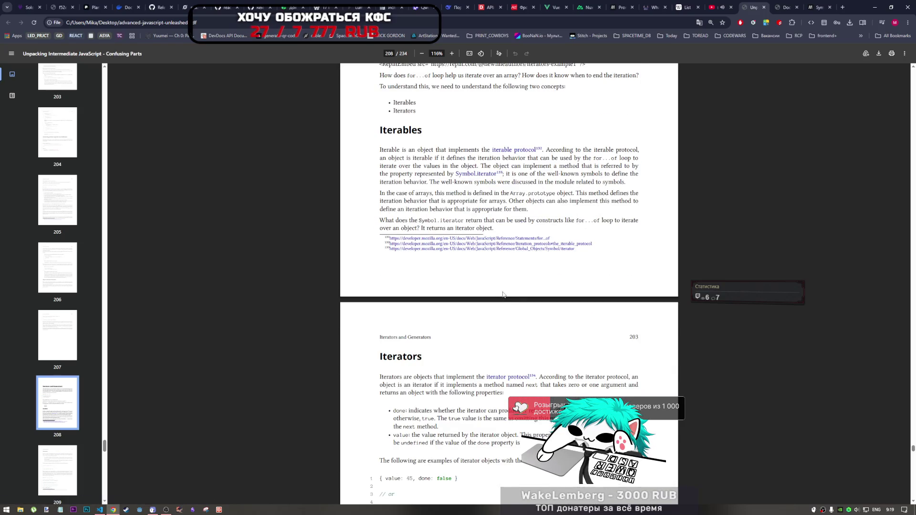
scroll(502, 299, "up", 2)
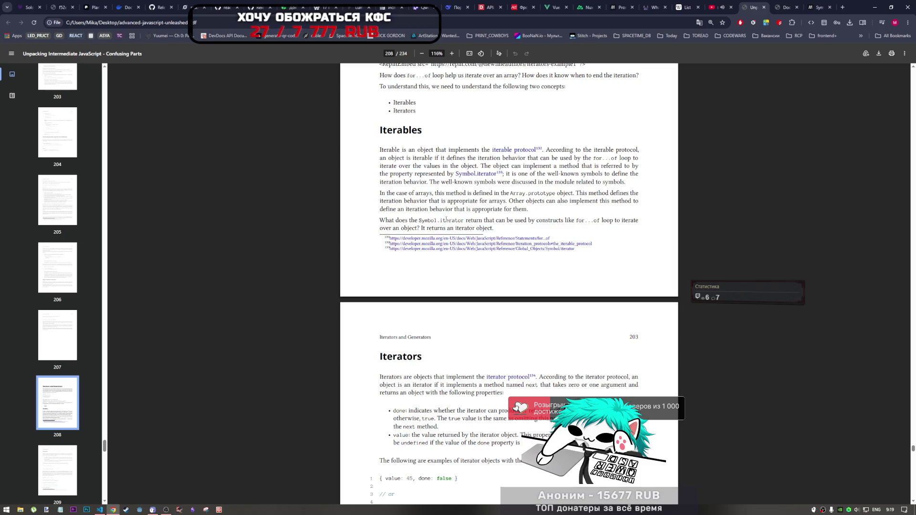
left_click_drag(571, 221, 584, 221)
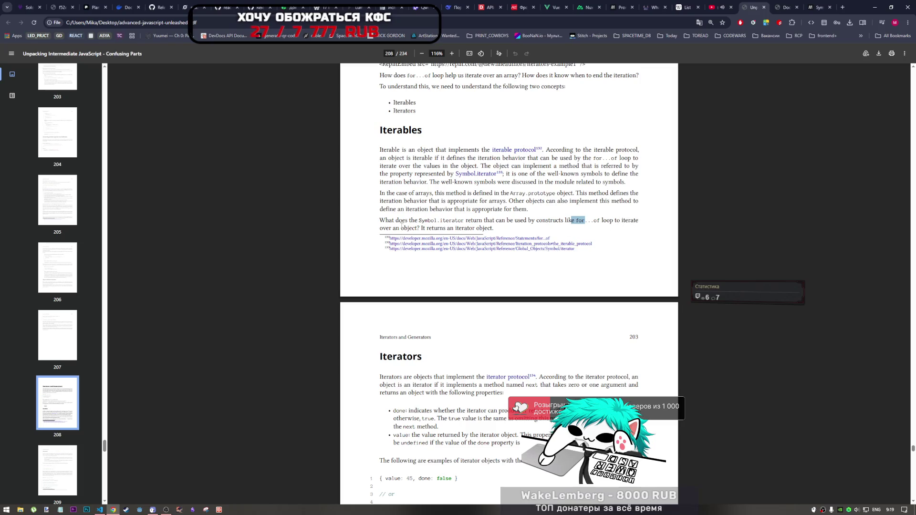
mouse_move(447, 228)
left_mouse_down()
mouse_move(496, 230)
mouse_move(456, 228)
mouse_move(481, 229)
left_mouse_up()
left_click_drag(416, 220, 495, 229)
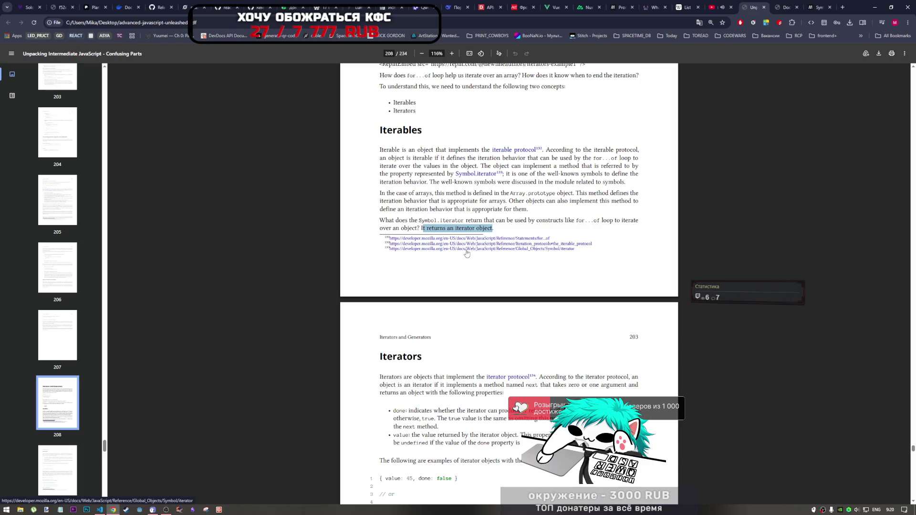
scroll(421, 366, "down", 3)
scroll(422, 366, "down", 1)
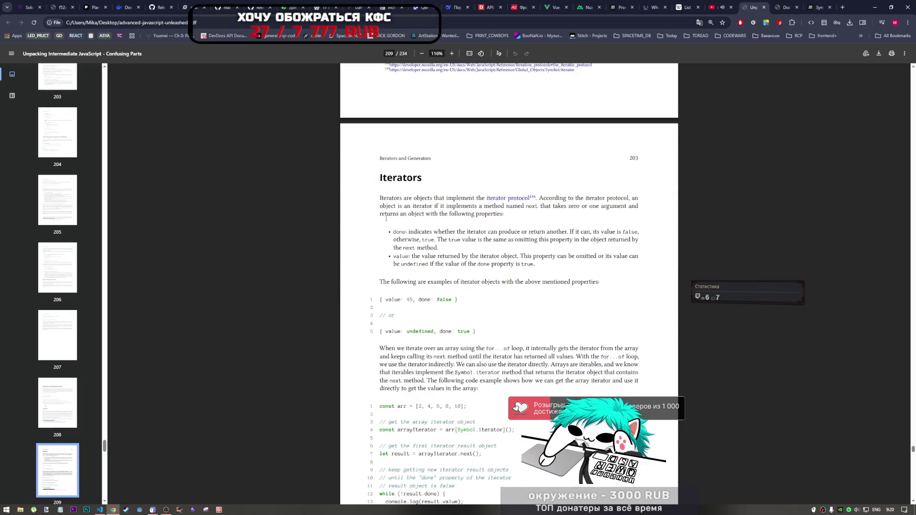
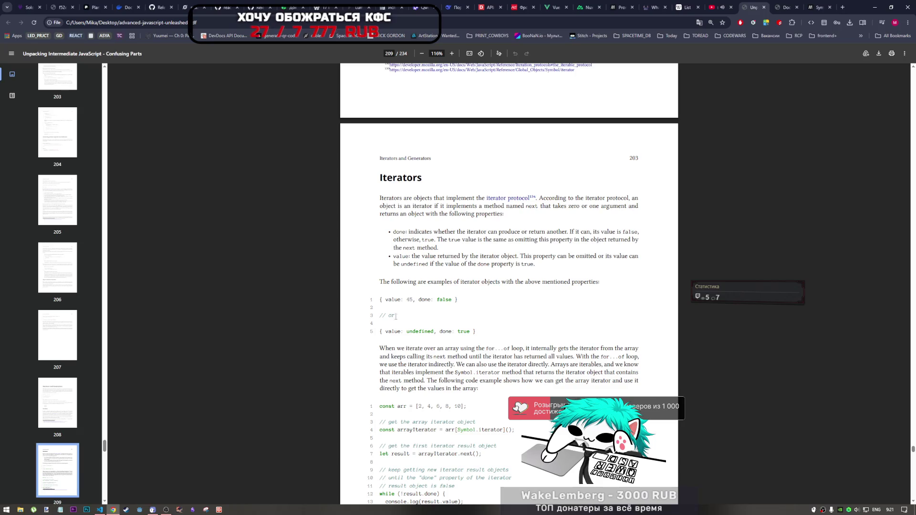
Step: Read the iterator introduction, highlighting the for...of, iterables and Symbol.iterator phrases
scroll(409, 271, "down", 1)
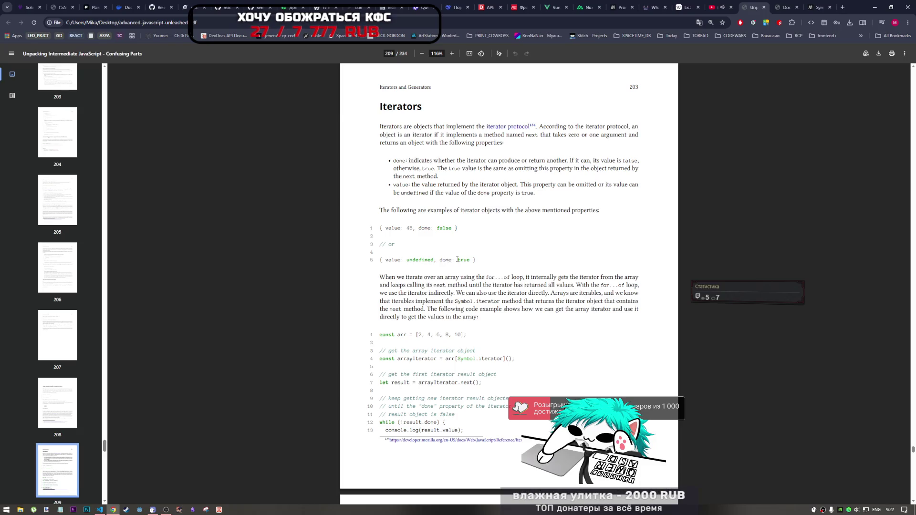
left_click_drag(508, 161, 569, 161)
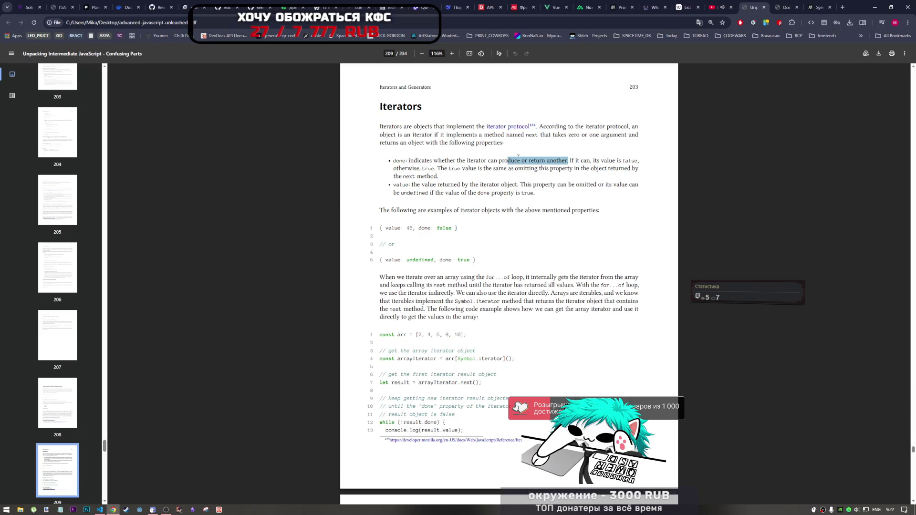
scroll(504, 261, "down", 1)
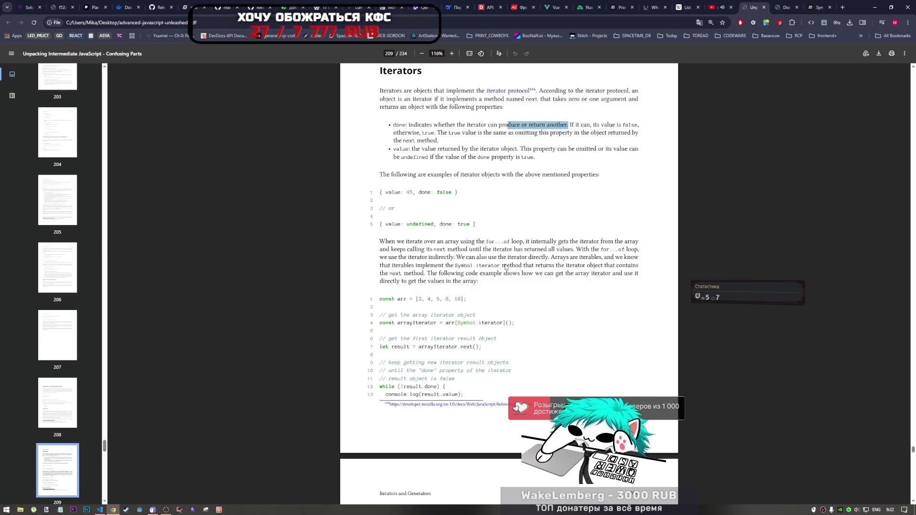
scroll(505, 265, "down", 1)
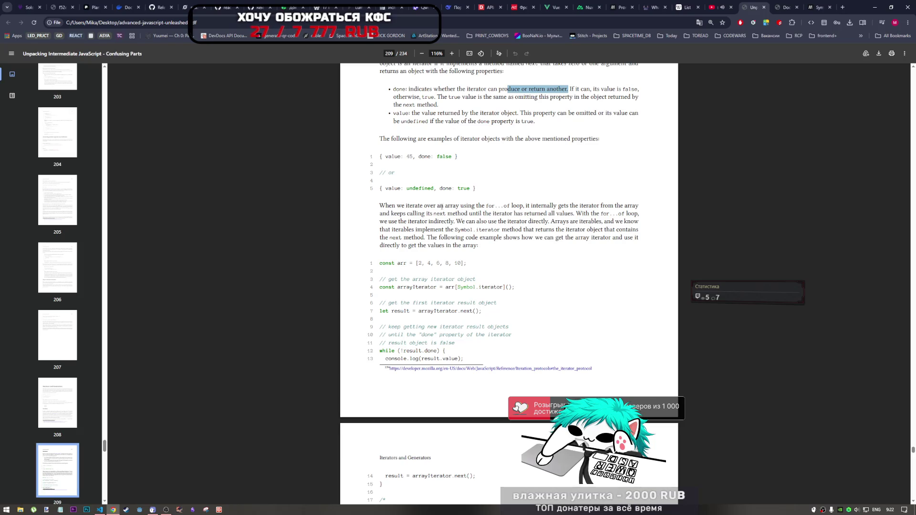
left_click_drag(452, 206, 568, 205)
left_click(540, 206)
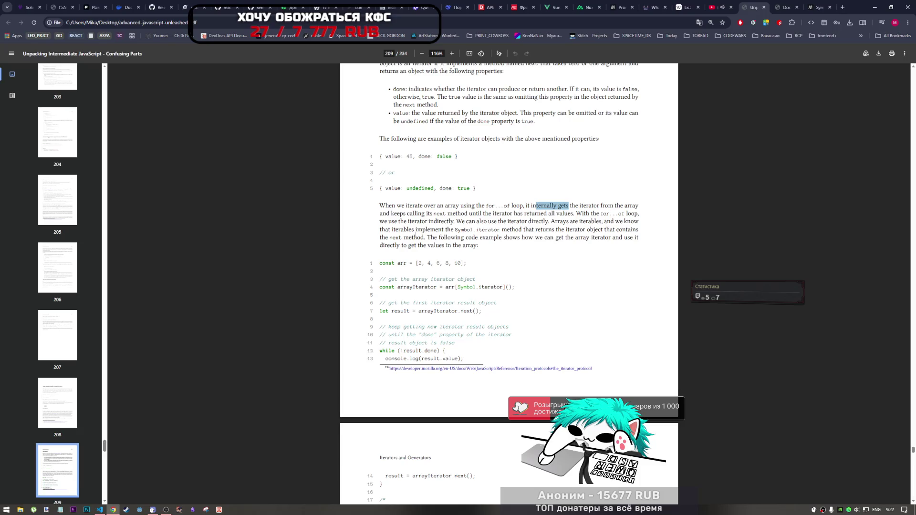
double_click(586, 222)
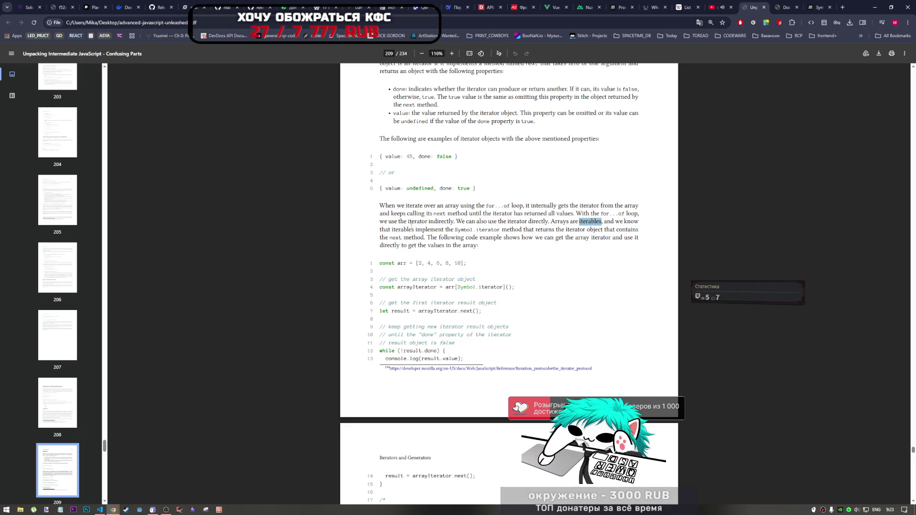
left_click_drag(421, 230, 500, 230)
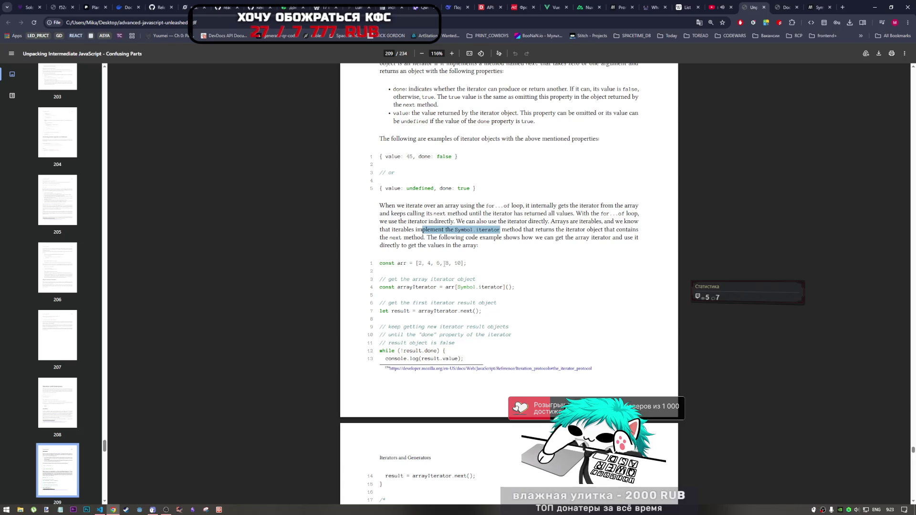
Step: Study the array iterator example, highlighting arrayIterator, next(), result and result.value in the code
left_click_drag(401, 279, 475, 279)
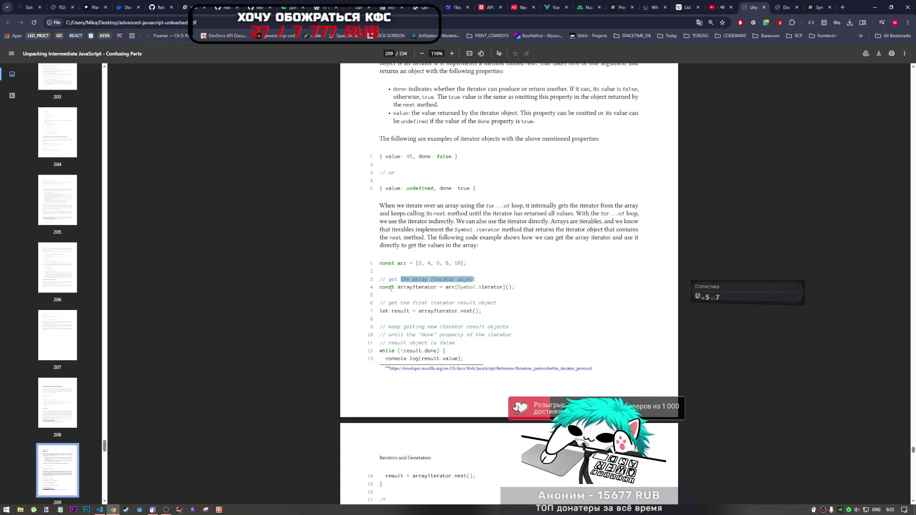
left_click_drag(397, 287, 512, 288)
left_click(512, 288)
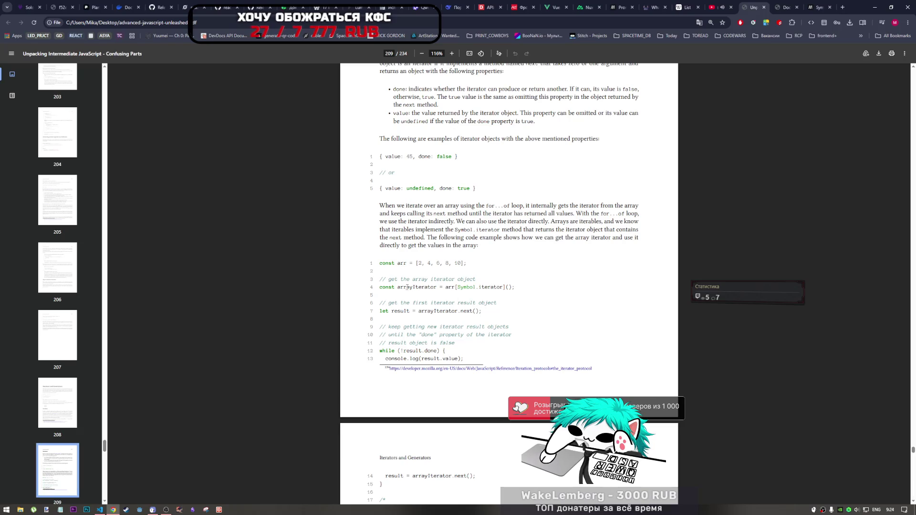
left_click_drag(461, 311, 480, 311)
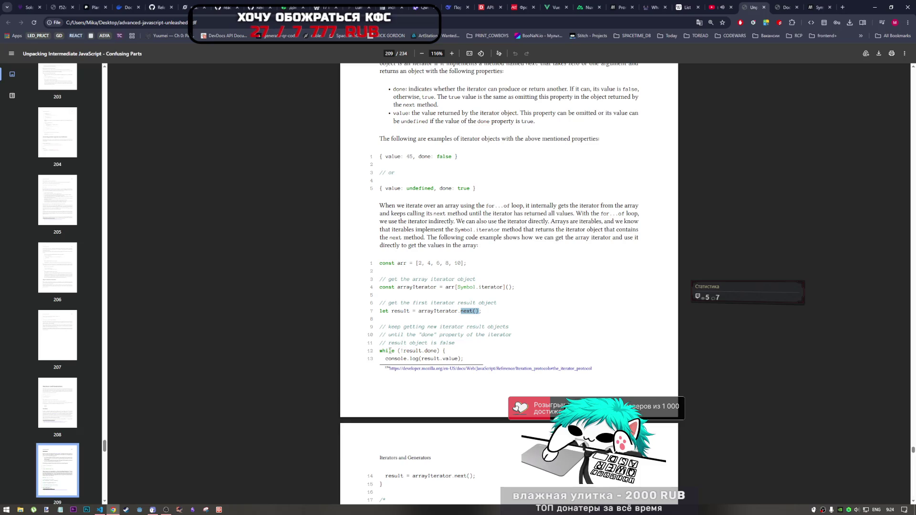
mouse_move(407, 351)
left_mouse_down()
mouse_move(418, 351)
mouse_move(425, 327)
mouse_move(507, 328)
mouse_move(489, 336)
left_mouse_up()
double_click(411, 343)
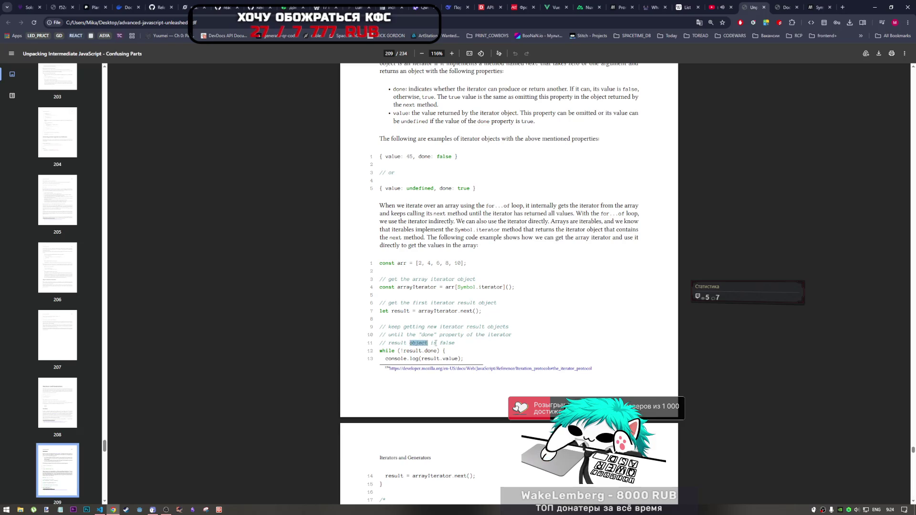
left_click_drag(402, 351, 462, 356)
scroll(461, 356, "down", 2)
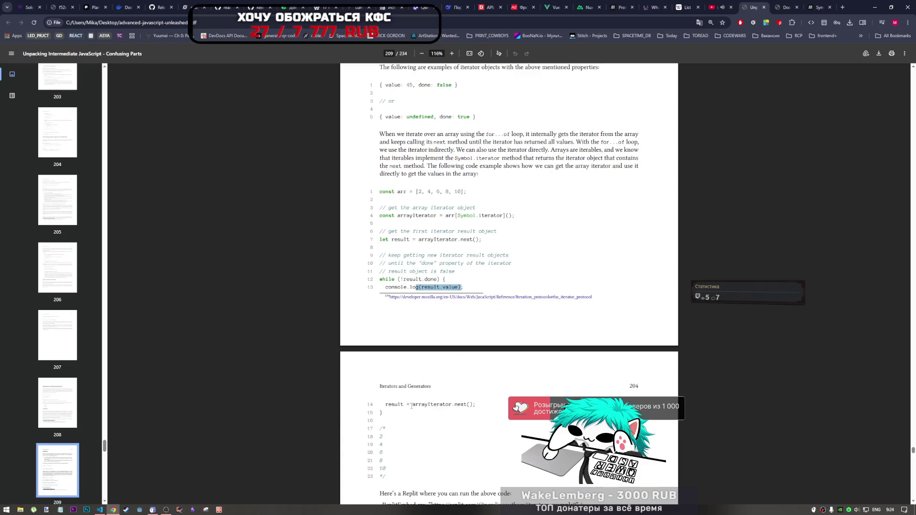
left_click_drag(416, 404, 472, 405)
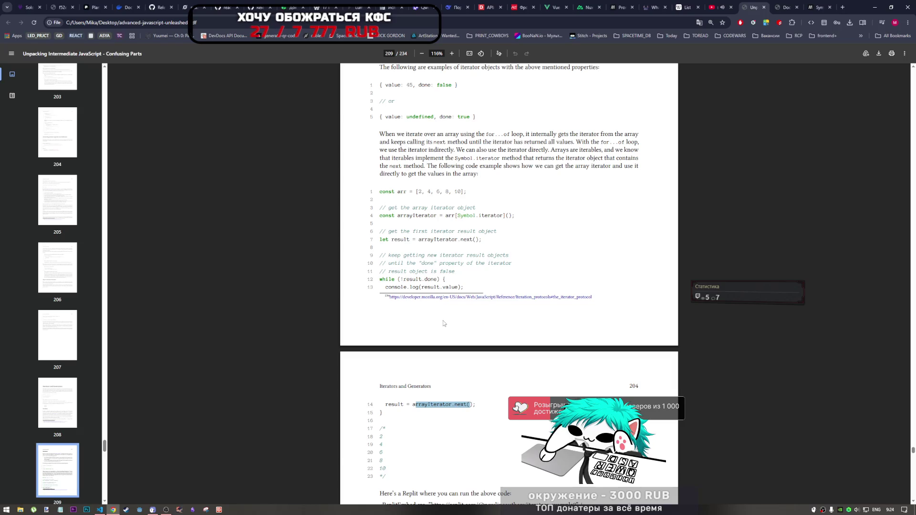
Step: Scroll on to the Map iterator example and open the built-in iterator link in a new tab
scroll(446, 329, "down", 2)
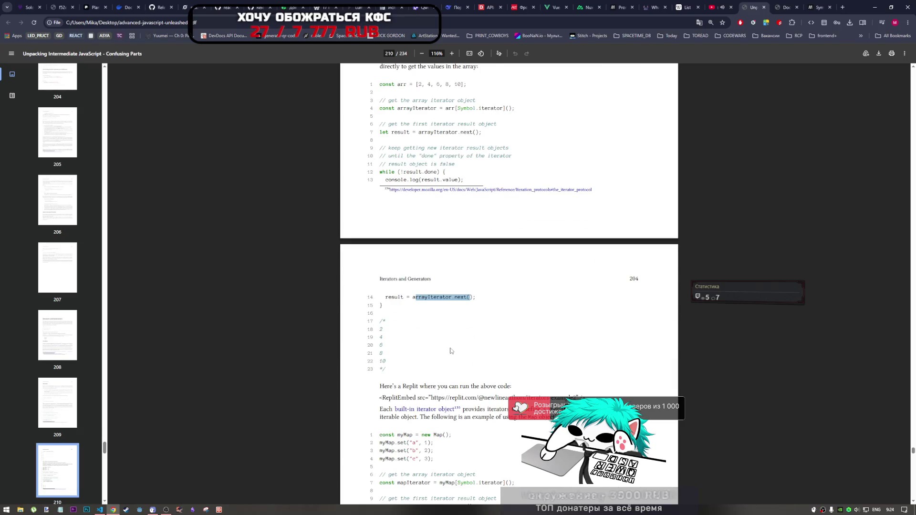
scroll(451, 350, "up", 1)
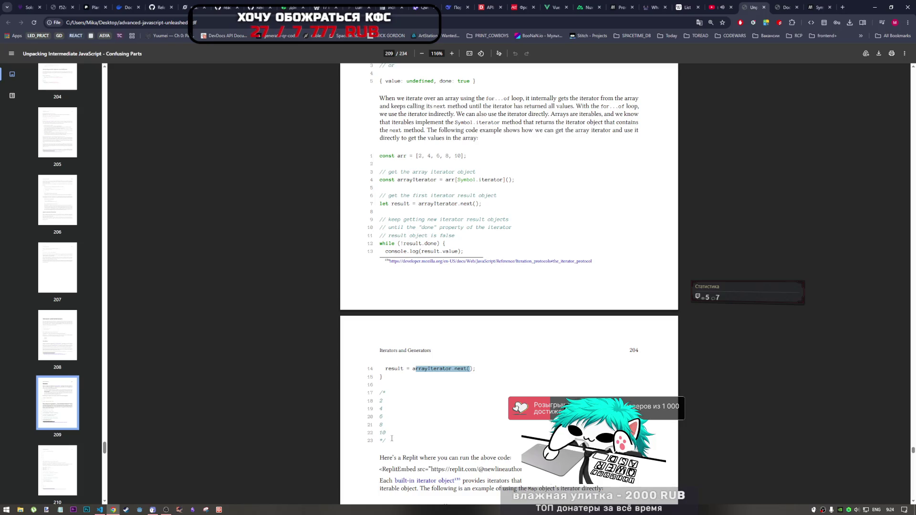
scroll(392, 438, "down", 3)
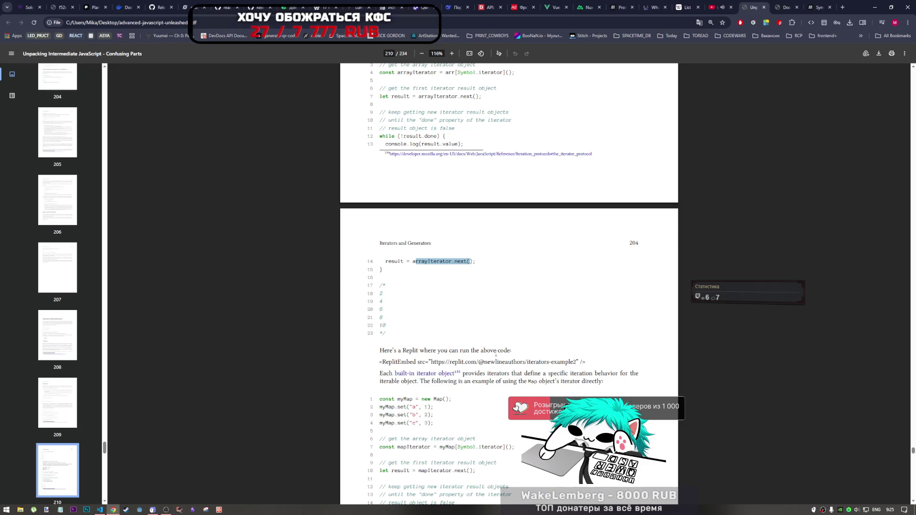
left_click(450, 377)
scroll(369, 347, "down", 1)
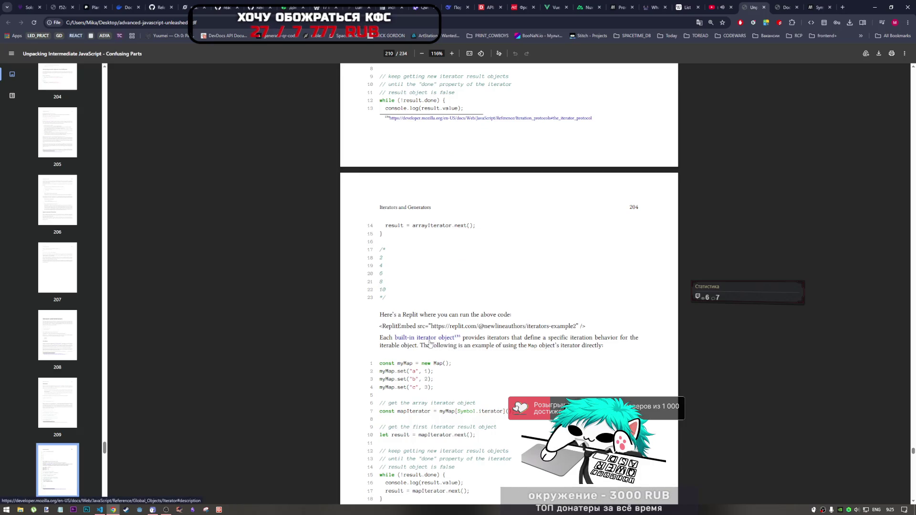
middle_click(457, 342)
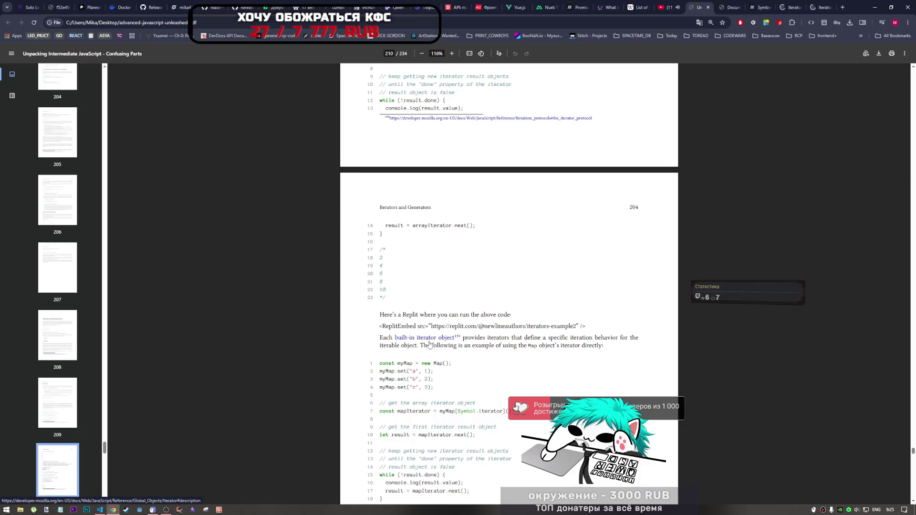
Step: Switch to the new MDN Iterator tab and scroll down to the Iterator helper methods section
left_click(793, 7)
left_click(803, 8)
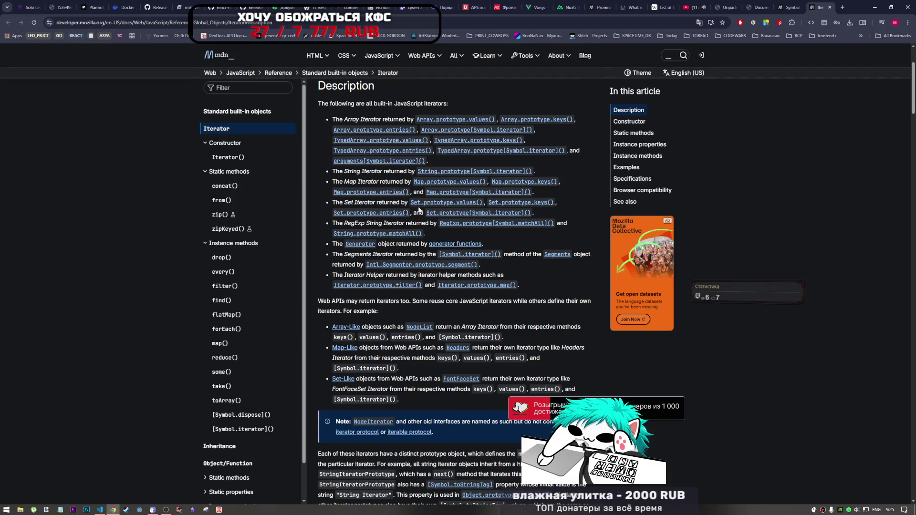
scroll(419, 210, "down", 2)
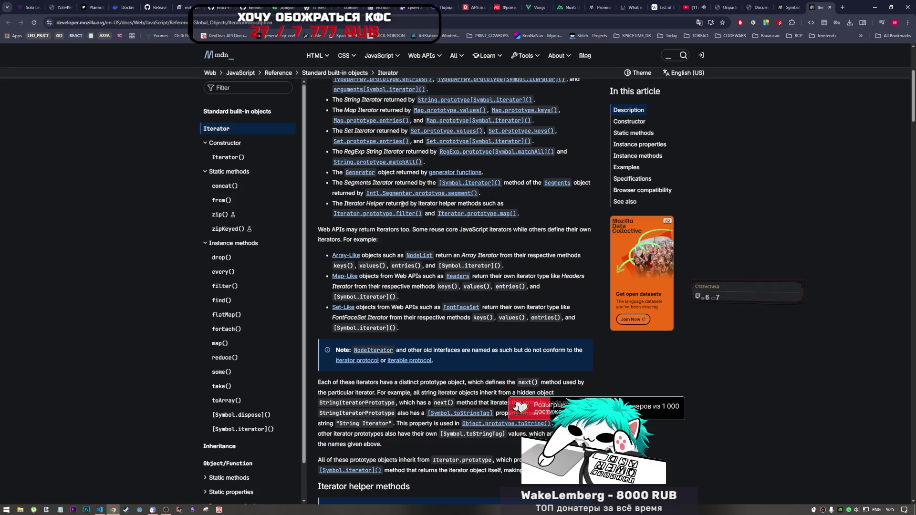
scroll(426, 199, "down", 6)
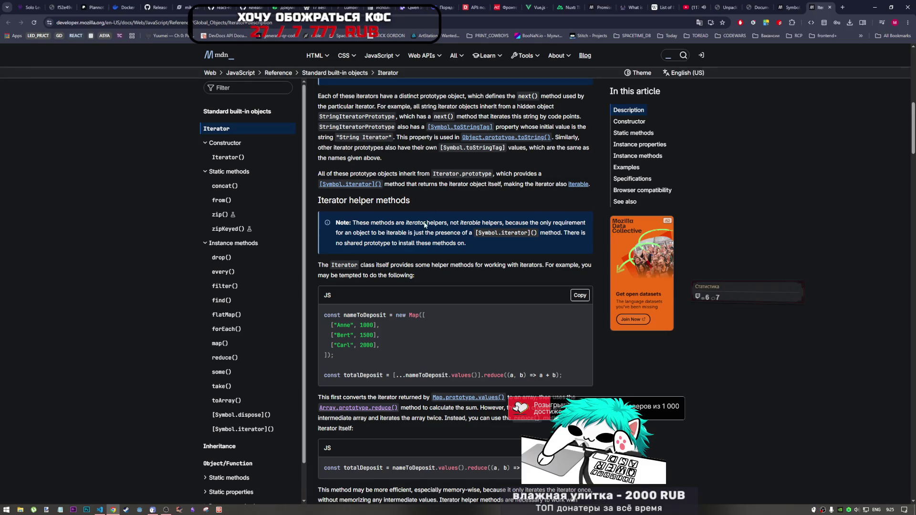
scroll(428, 361, "down", 2)
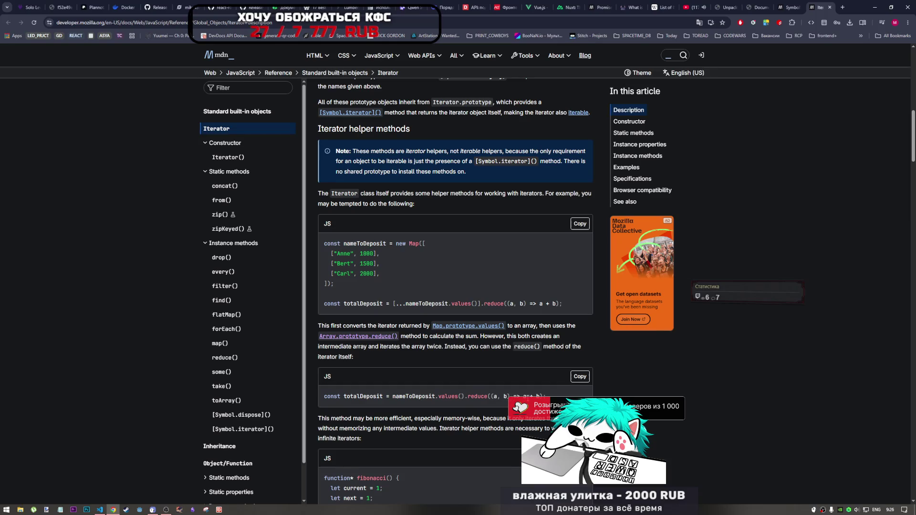
right_click(591, 208)
left_click(482, 368)
right_click(482, 368)
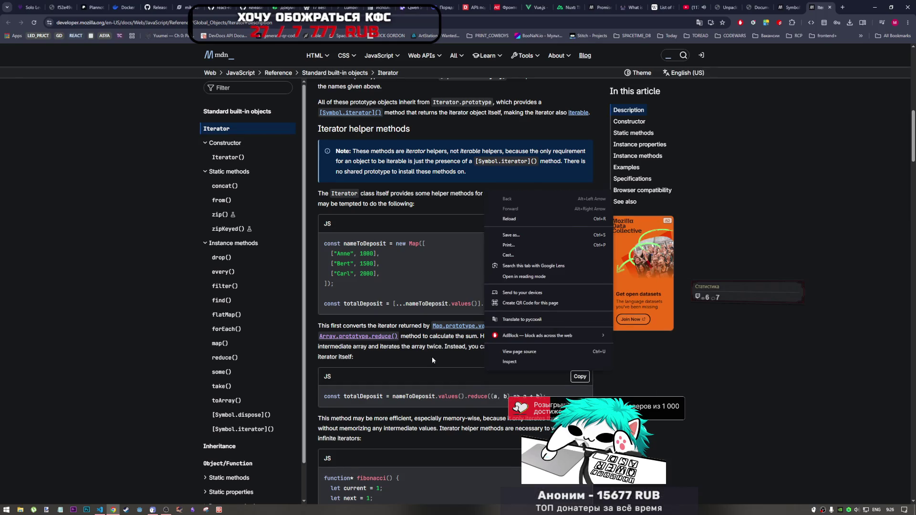
left_click(431, 356)
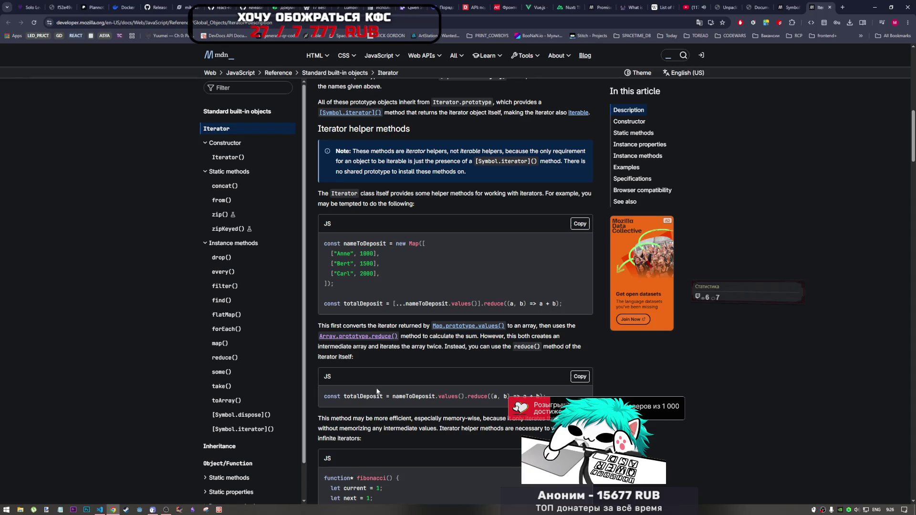
scroll(376, 386, "down", 2)
scroll(377, 384, "down", 1)
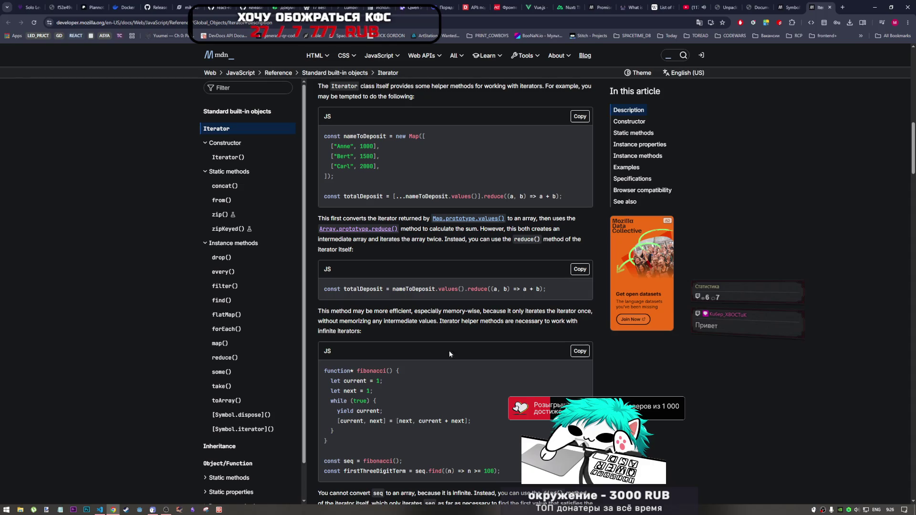
left_click(164, 509)
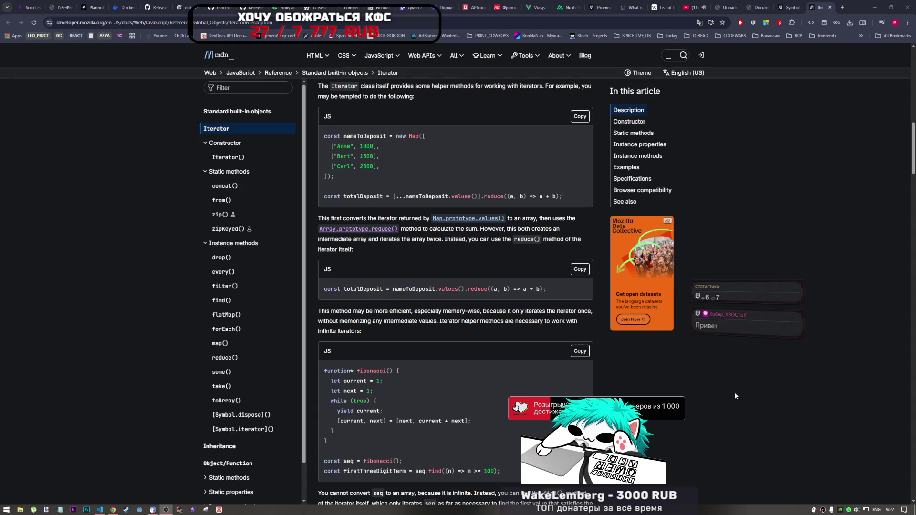
left_click(717, 406)
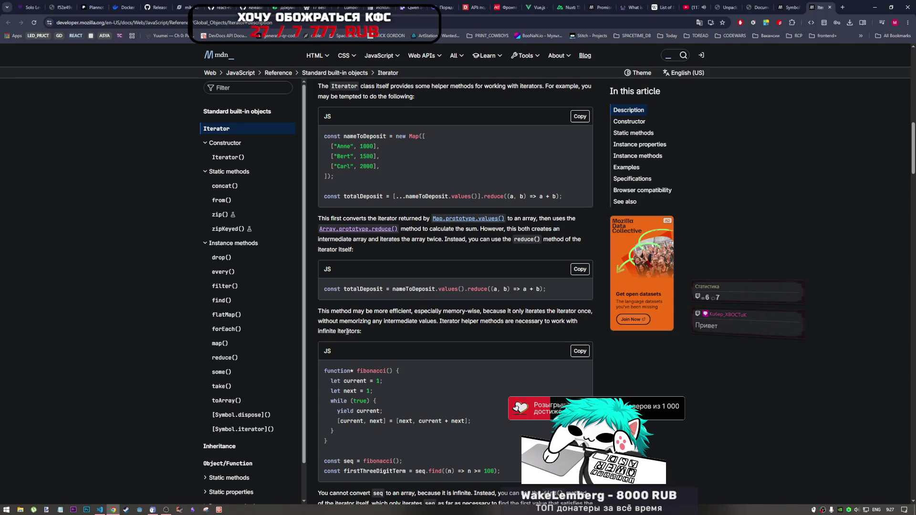
left_click(166, 509)
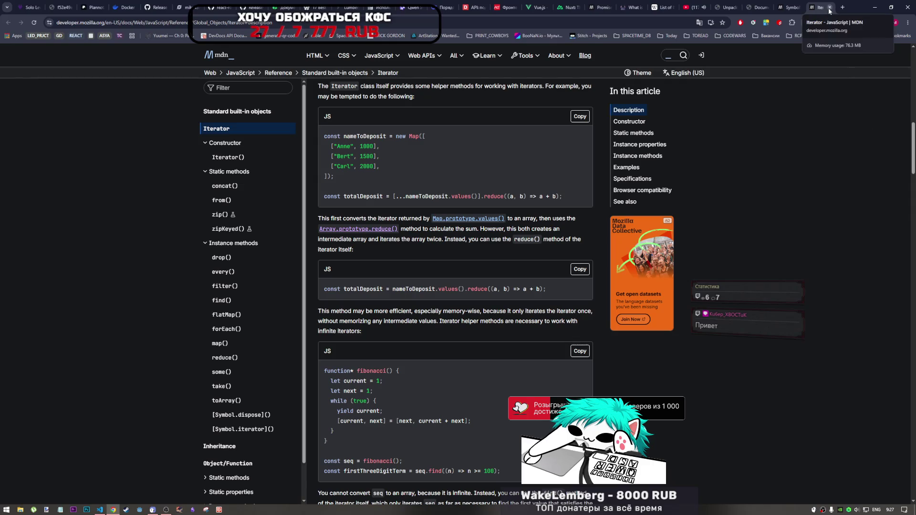
Step: Close the MDN Iterator tab and return to the JavaScript book PDF
left_click(830, 7)
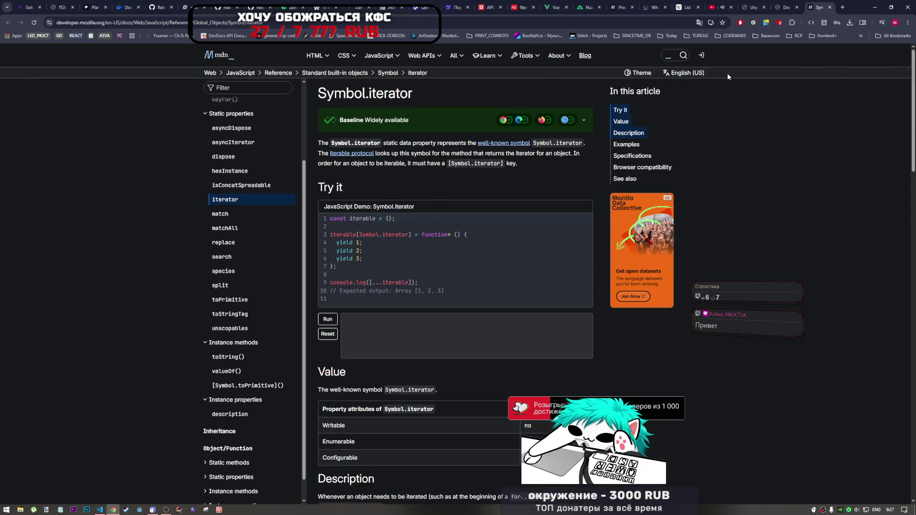
left_click(787, 7)
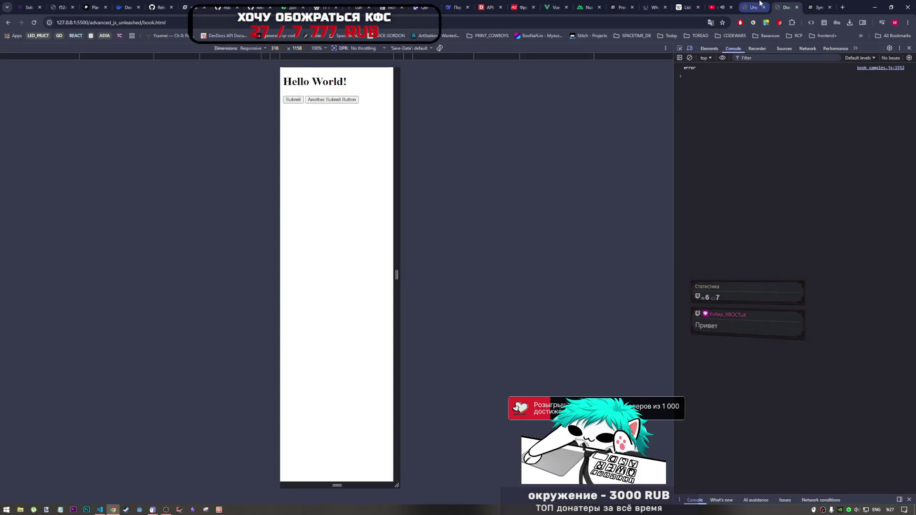
left_click(747, 3)
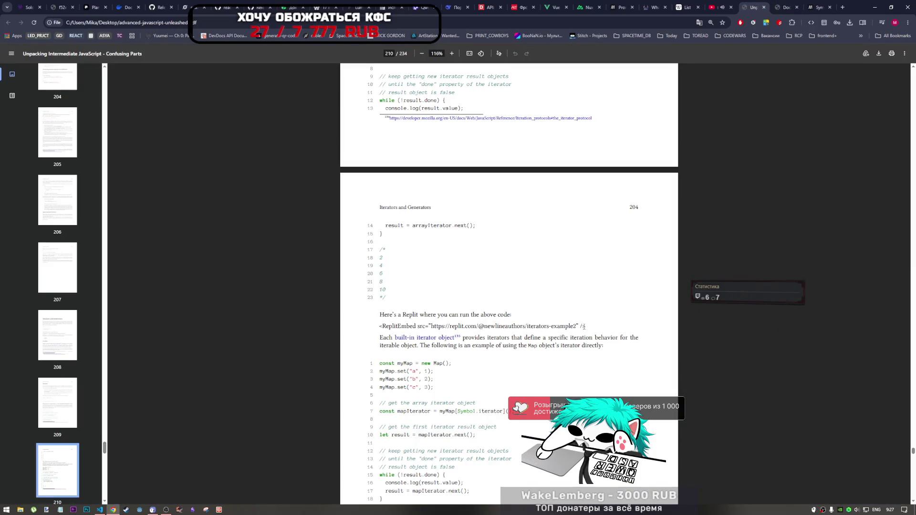
scroll(576, 331, "down", 2)
scroll(558, 322, "down", 1)
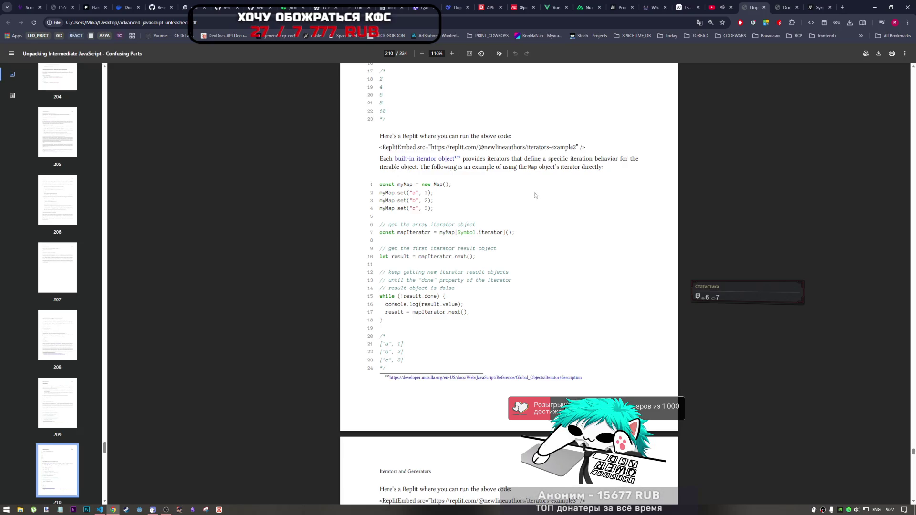
scroll(544, 211, "up", 2)
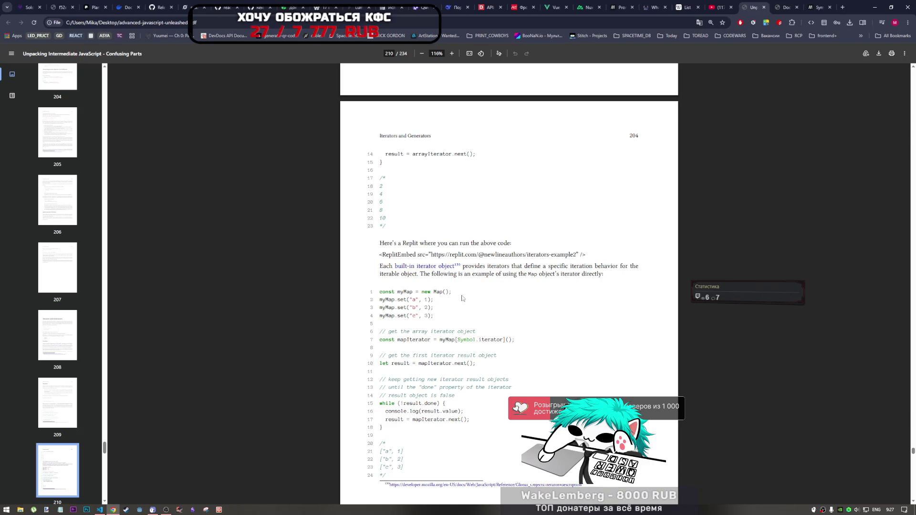
mouse_move(162, 512)
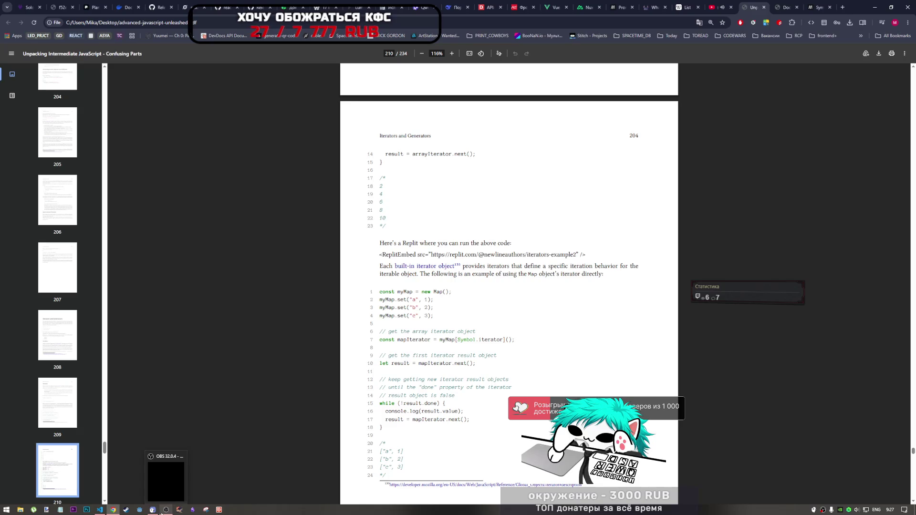
left_click(162, 510)
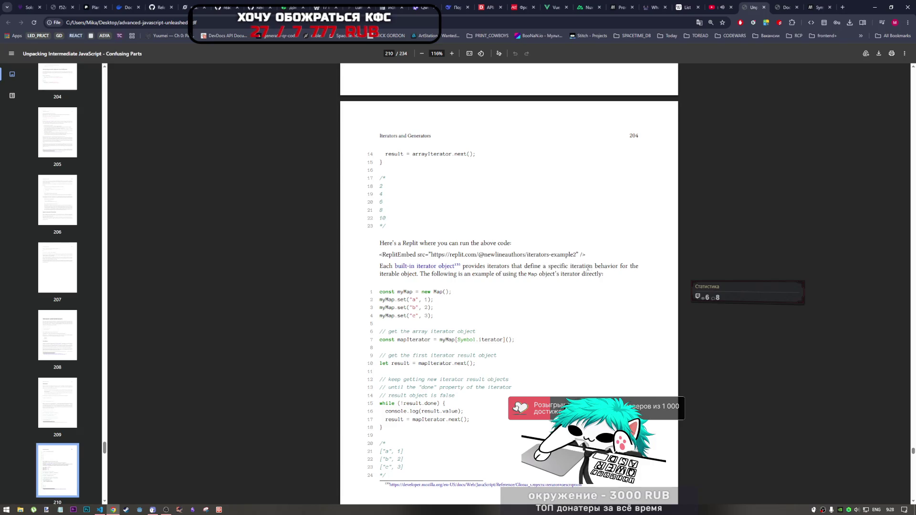
Step: Scroll to the Map iterator code, marking the iterator call on line 7 and the result assignment on line 10
scroll(553, 336, "up", 10)
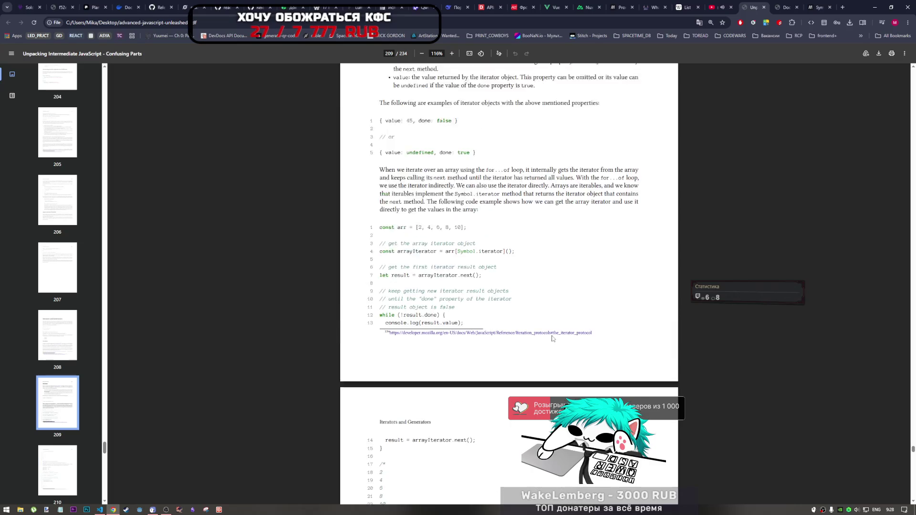
scroll(553, 338, "down", 10)
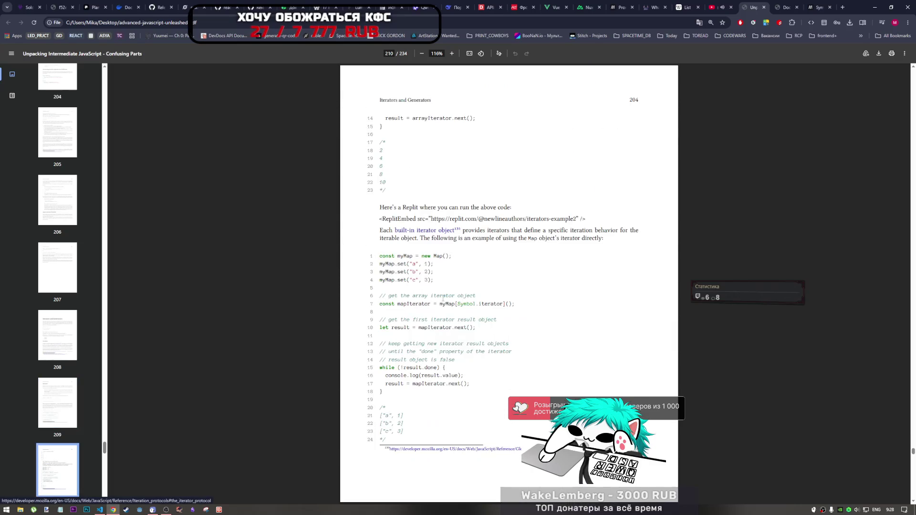
scroll(466, 280, "down", 1)
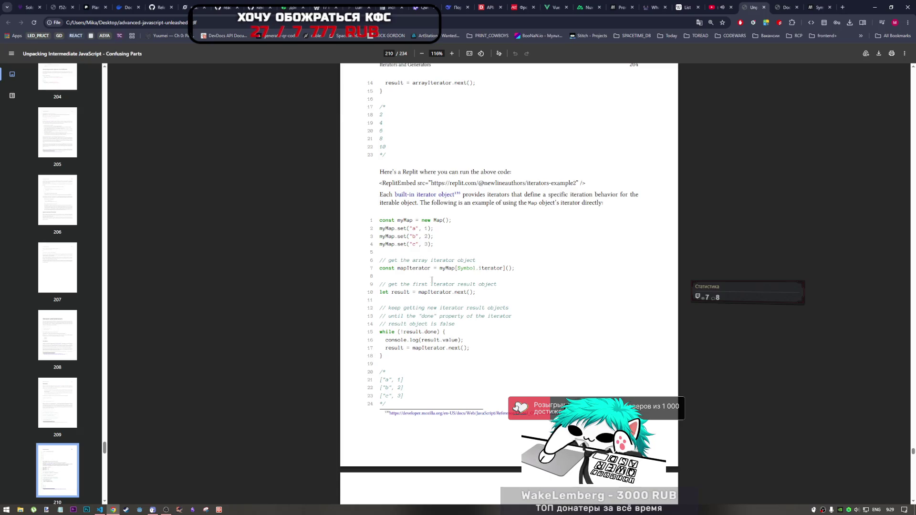
left_click_drag(403, 270, 510, 269)
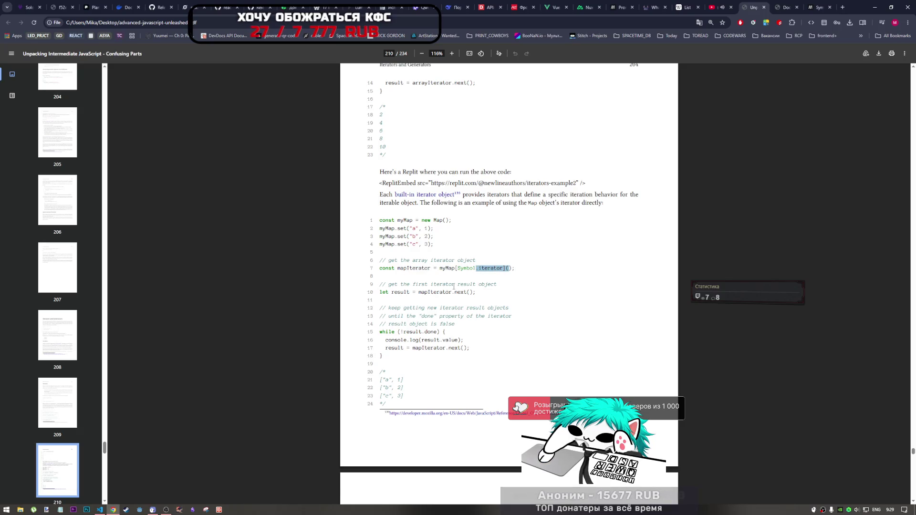
left_click_drag(398, 293, 423, 293)
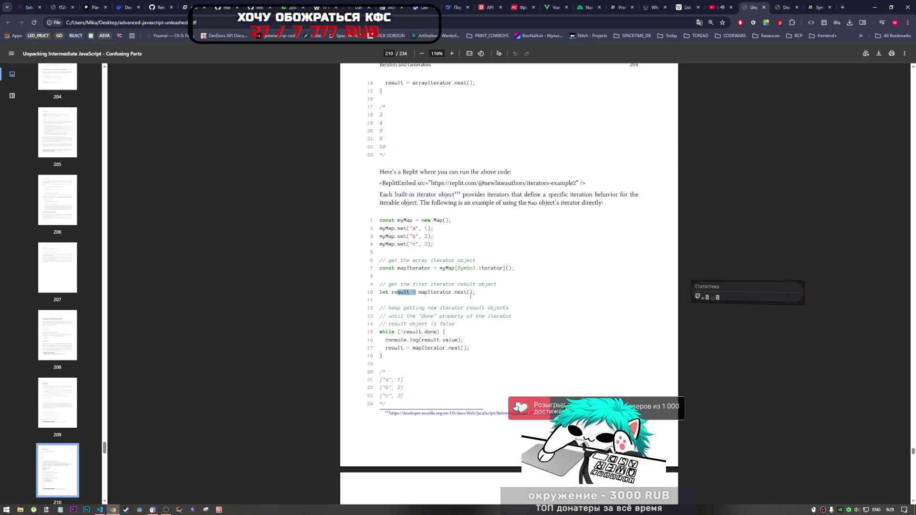
left_click(416, 303)
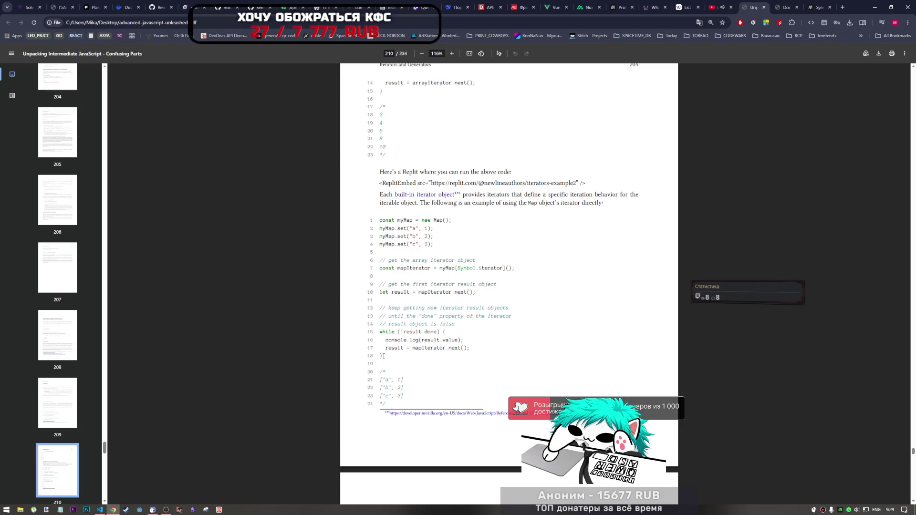
Step: Copy the 18-line Map iterator example and bring up VS Code on book_samples.js
left_click_drag(383, 356, 383, 223)
right_click(383, 222)
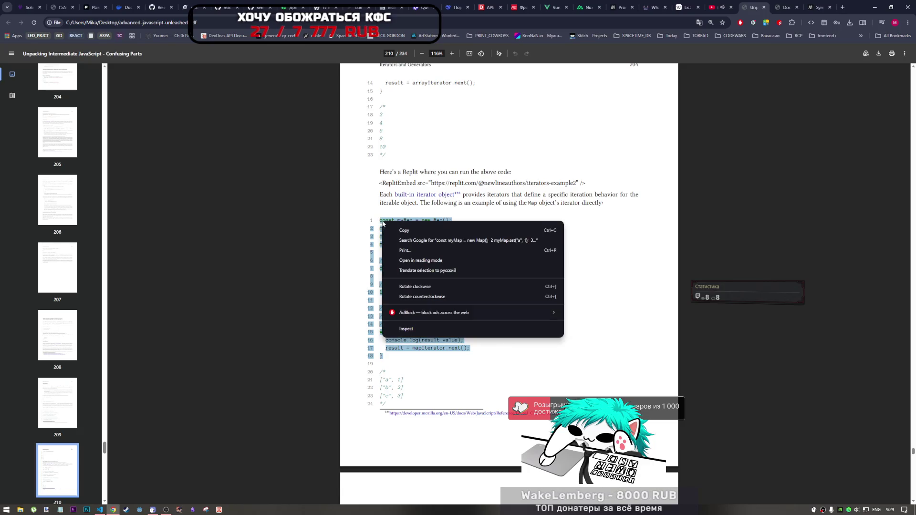
left_click(404, 231)
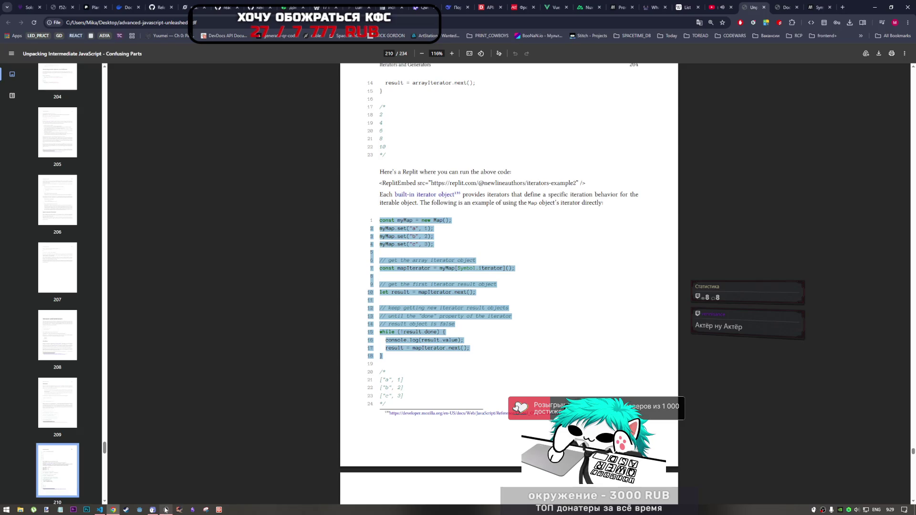
left_click(99, 510)
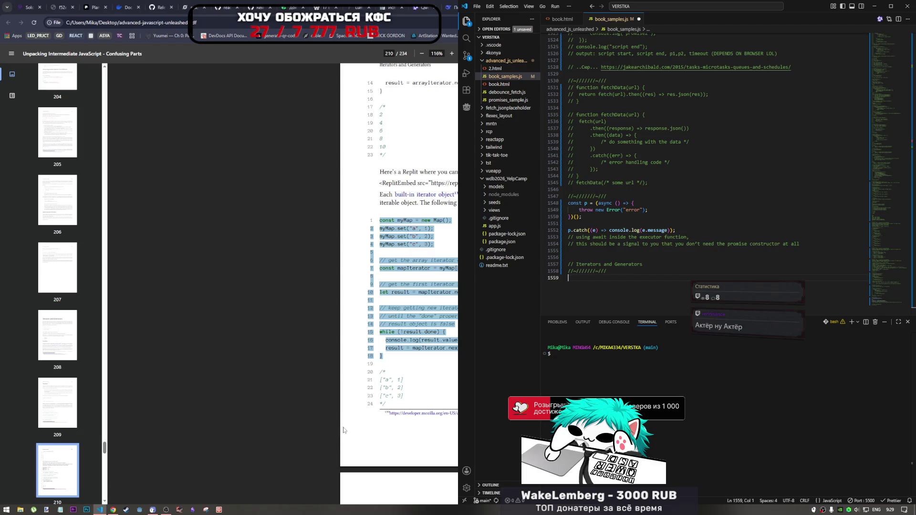
Step: Paste the Map iterator example into book_samples.js, strip the stray line numbers, and save
type("const myMap = new Map(); 2 myMap.set(\"a\", 1); 3 myMap.set(\"b\", 2); 4 myMap.set(\"c\", 3); 5 6 // get the array iterator object 7 const mapIterator = myMap[Symbol.iterator](); 8 9 // get the first iterator result object 10 let result = mapIterator.next(); 11 12 // keep getting new iterator result objects 13 // until the \"done\" property of the iterator 14 // result object is false 15 while (!result.done) { 16 console.log(result.value); 17 result = mapIterator.next(); 18 }")
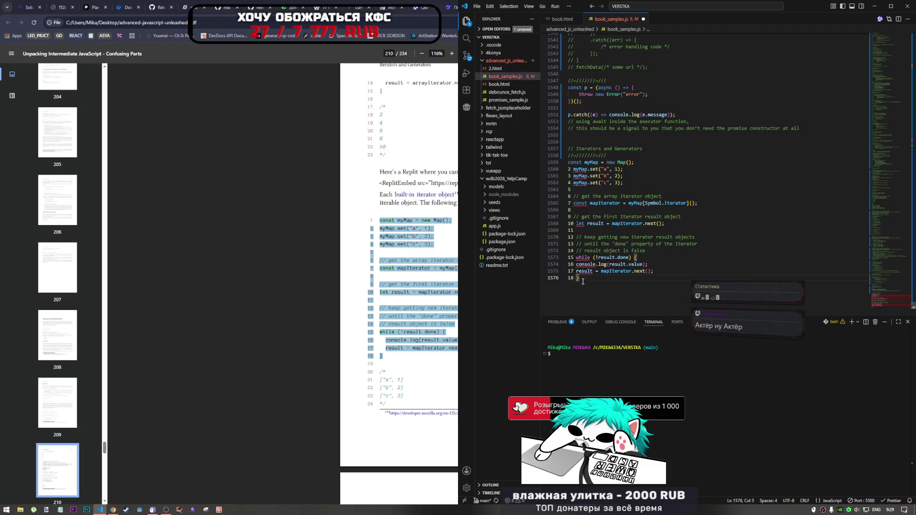
left_click_drag(569, 179, 570, 276)
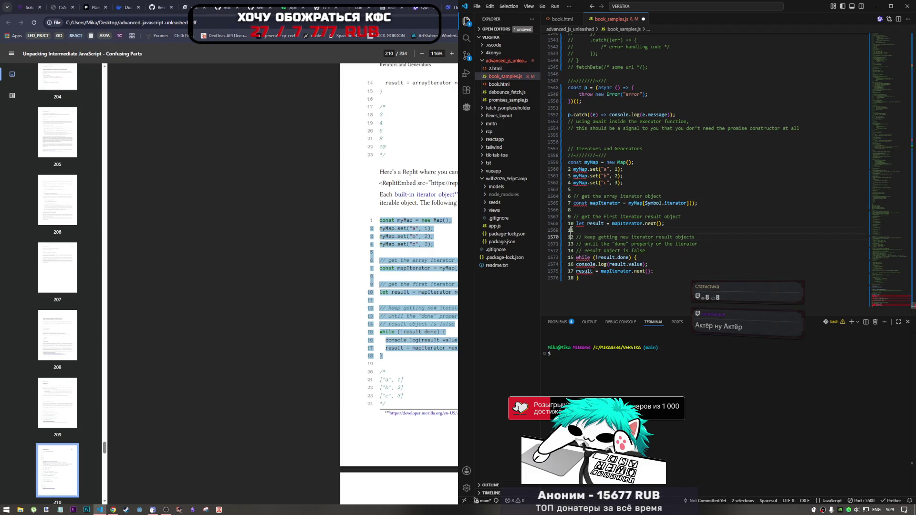
left_click(574, 212)
left_click(574, 196)
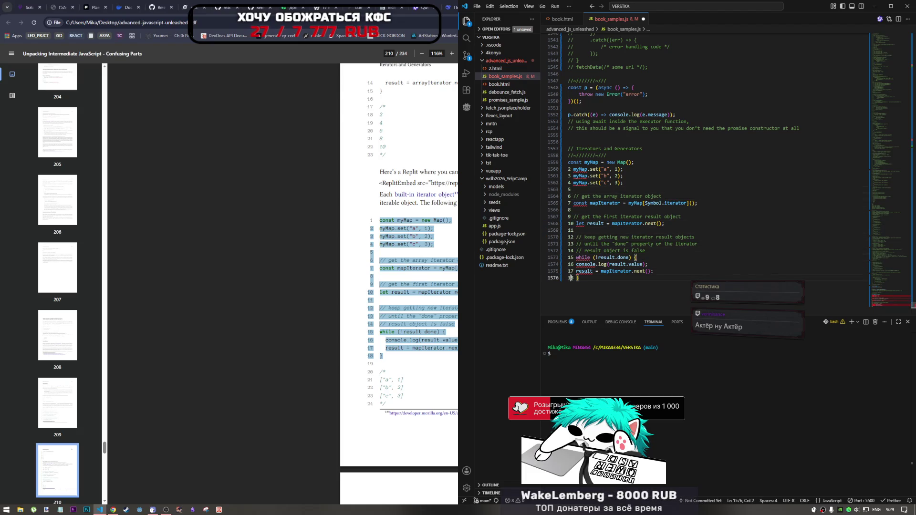
left_click_drag(573, 278, 572, 245)
key("Escape")
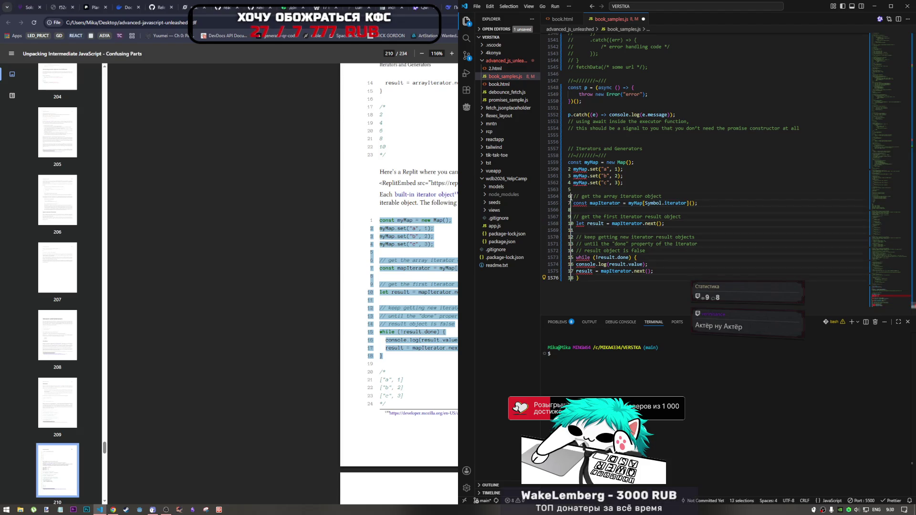
left_click_drag(568, 169, 571, 183)
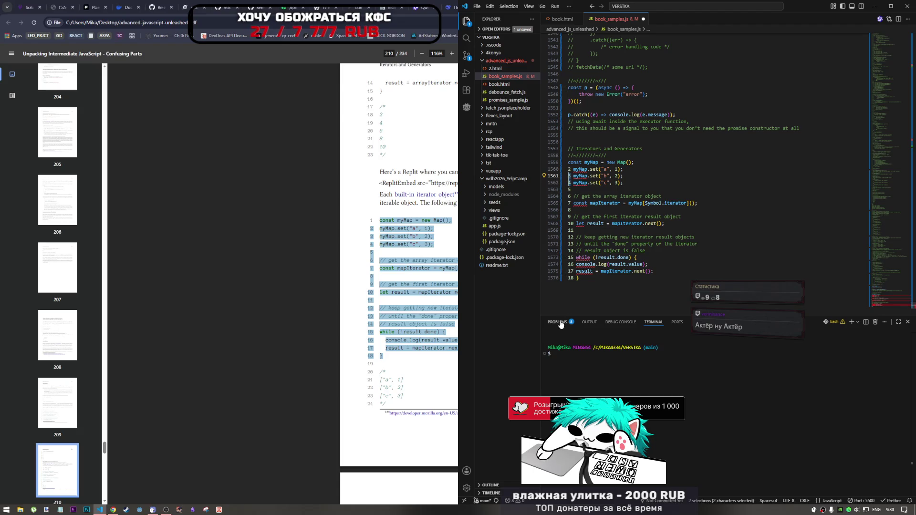
left_click(572, 278)
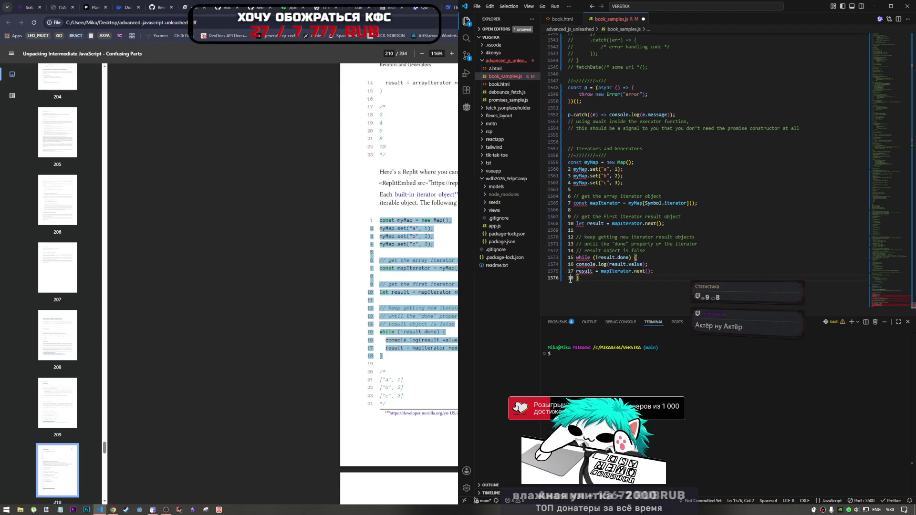
left_click_drag(572, 279, 570, 169)
key("BackSpace")
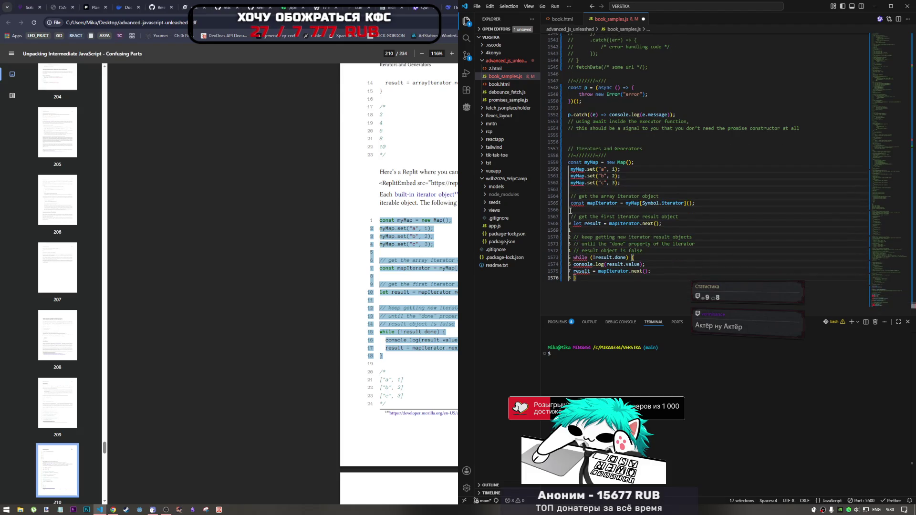
key("BackSpace")
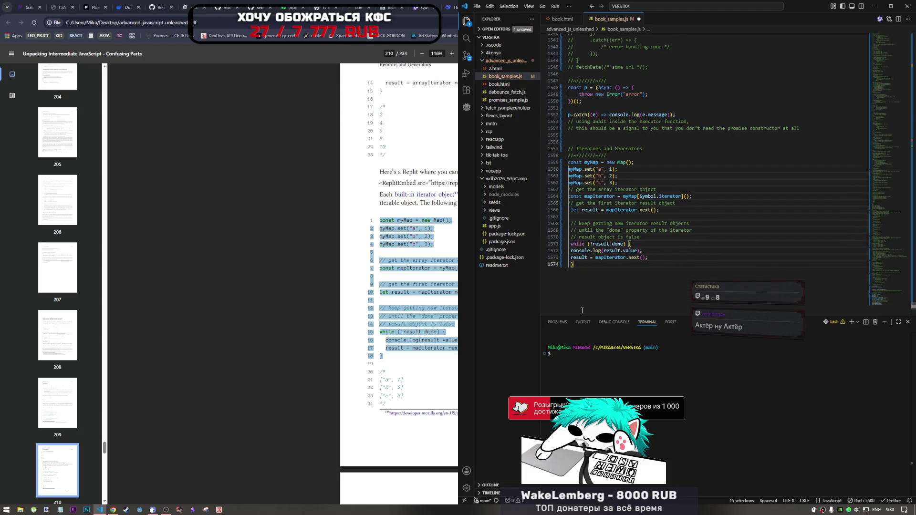
key("ctrl+s")
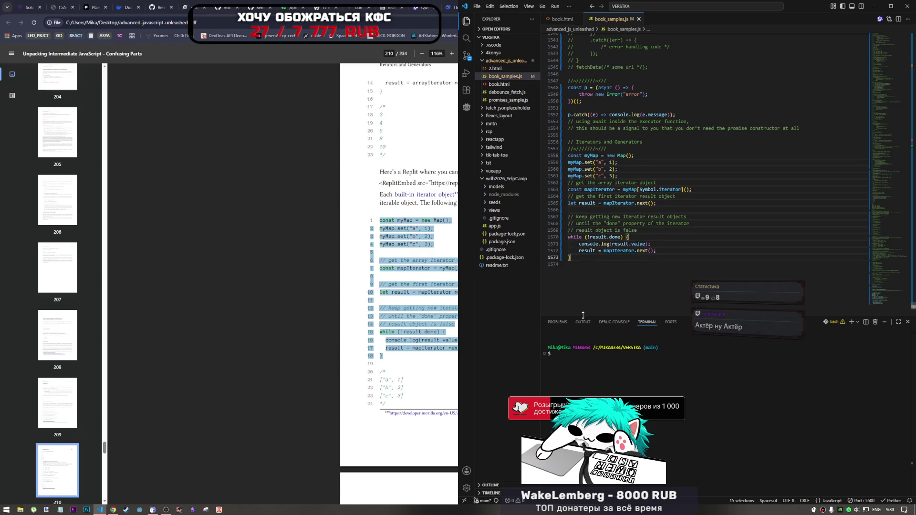
Step: Remove the empty line after the first next() call and check the mapIterator type
key("Escape")
key("BackSpace")
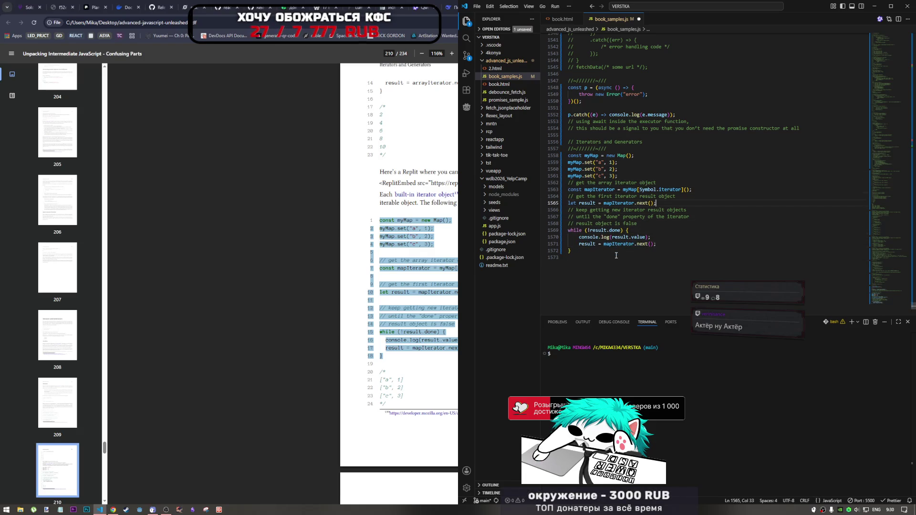
left_click(580, 252)
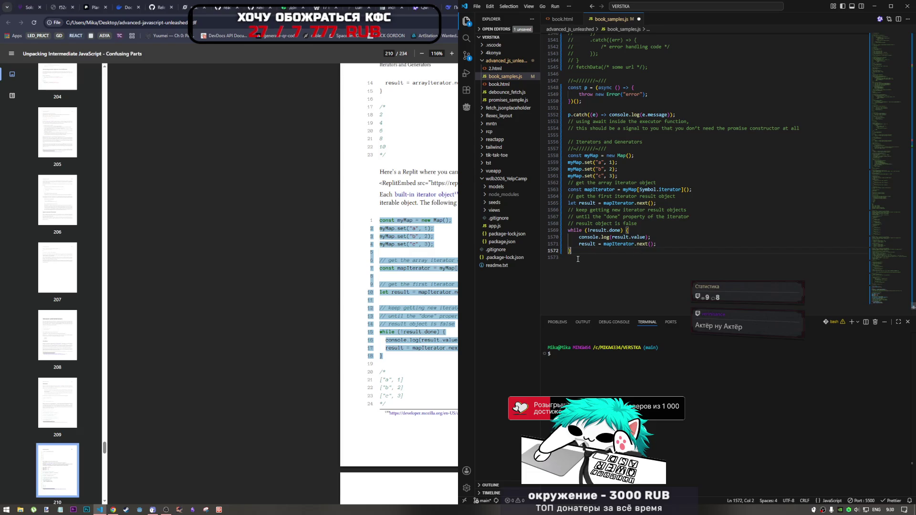
left_click(612, 176)
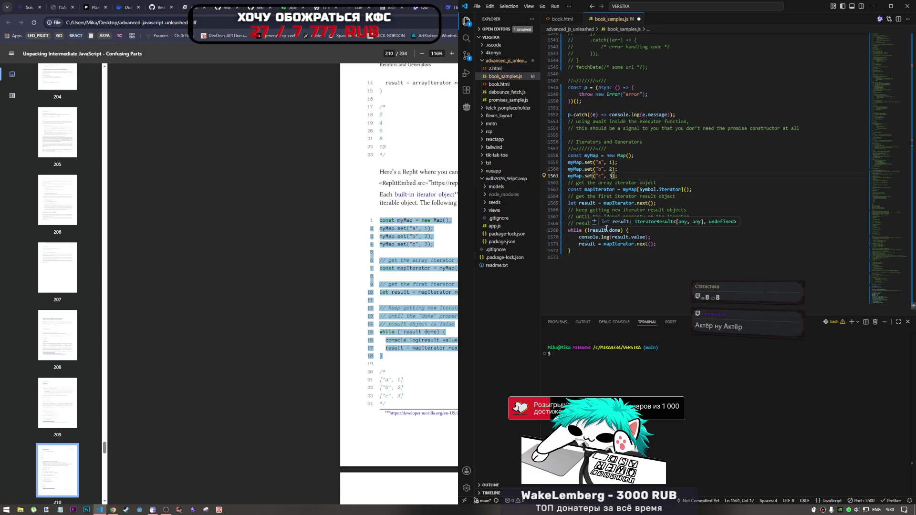
left_click(613, 245)
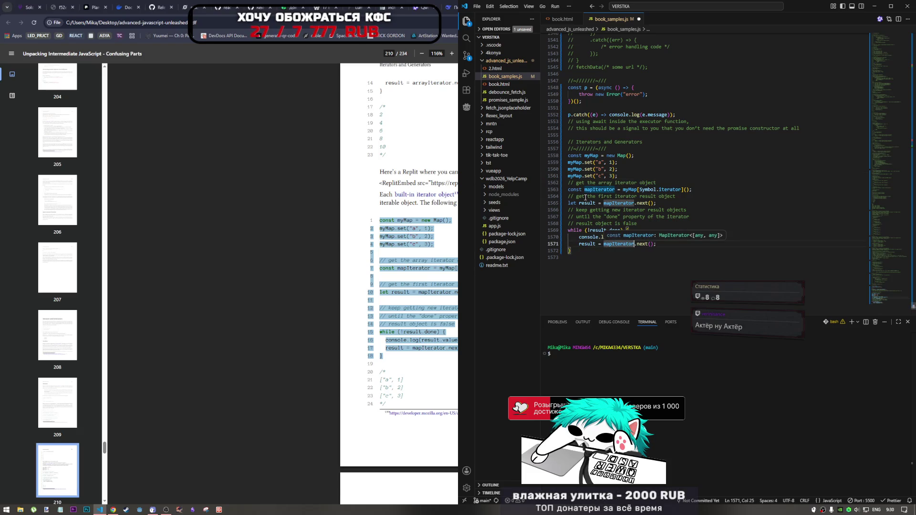
left_click(599, 223)
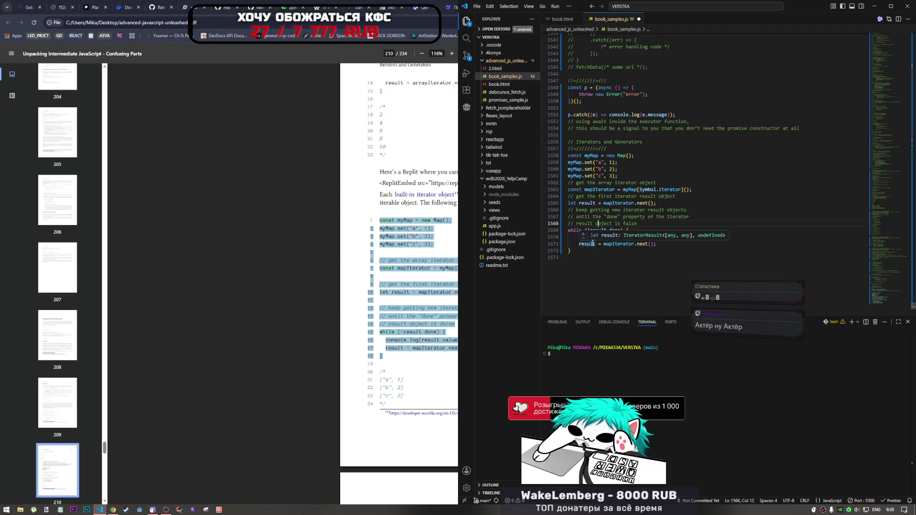
Step: Comment out the old promise example on lines 1548–1552, save, and return to the PDF
left_click_drag(677, 115, 580, 91)
key("ctrl+slash")
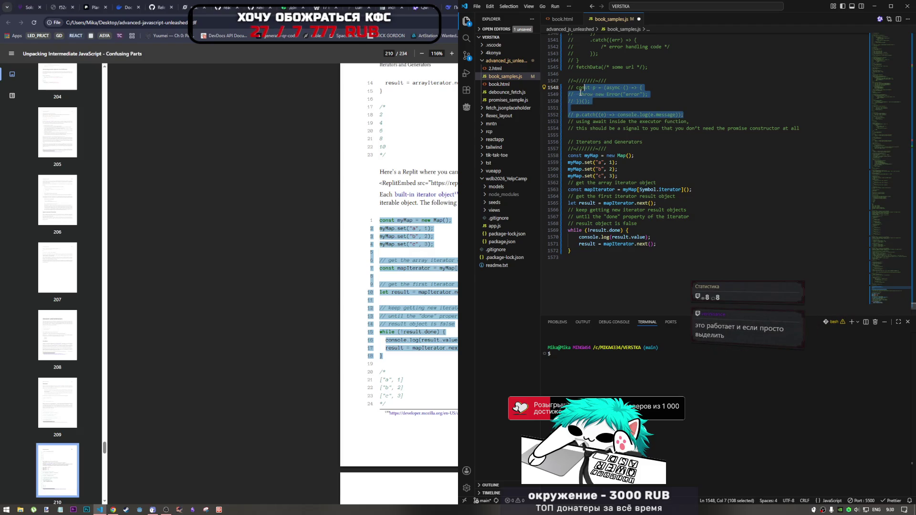
key("ctrl+s")
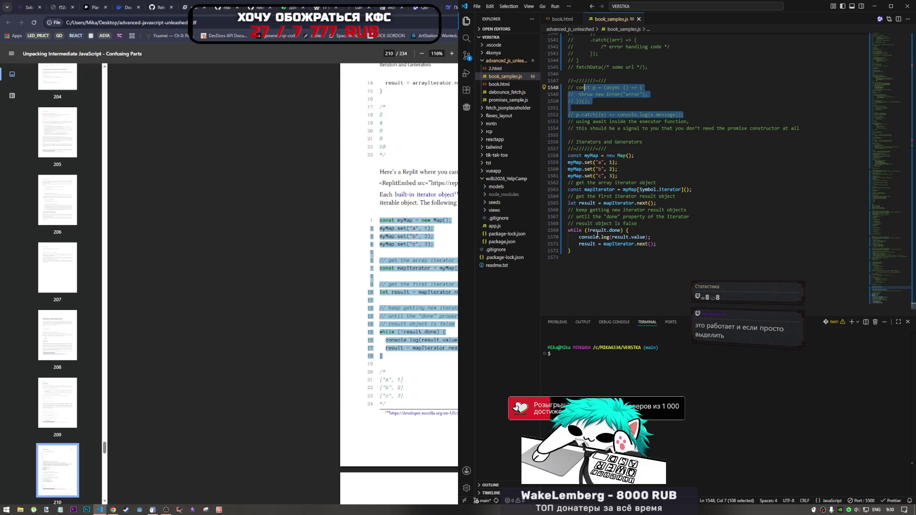
mouse_move(584, 156)
left_mouse_down()
mouse_move(599, 239)
mouse_move(599, 217)
mouse_move(599, 251)
mouse_move(596, 175)
mouse_move(589, 268)
left_mouse_up()
left_click(598, 291)
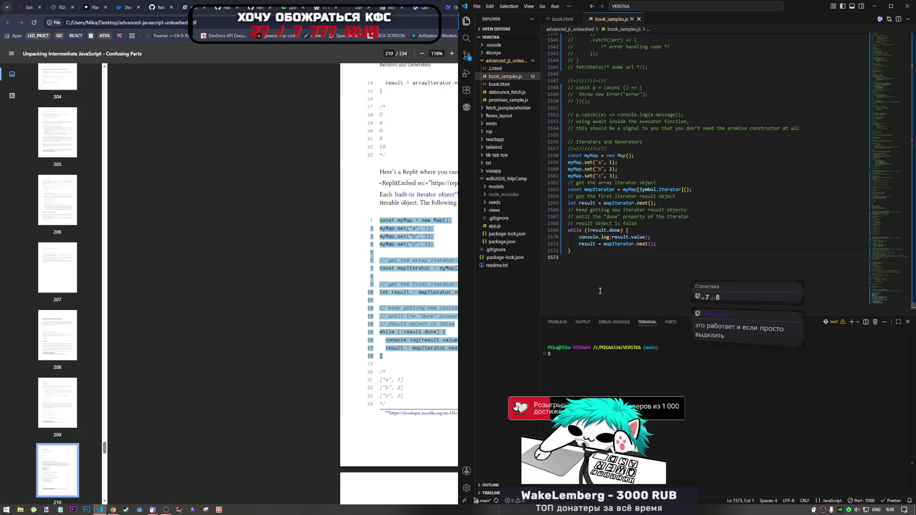
key("alt+Tab")
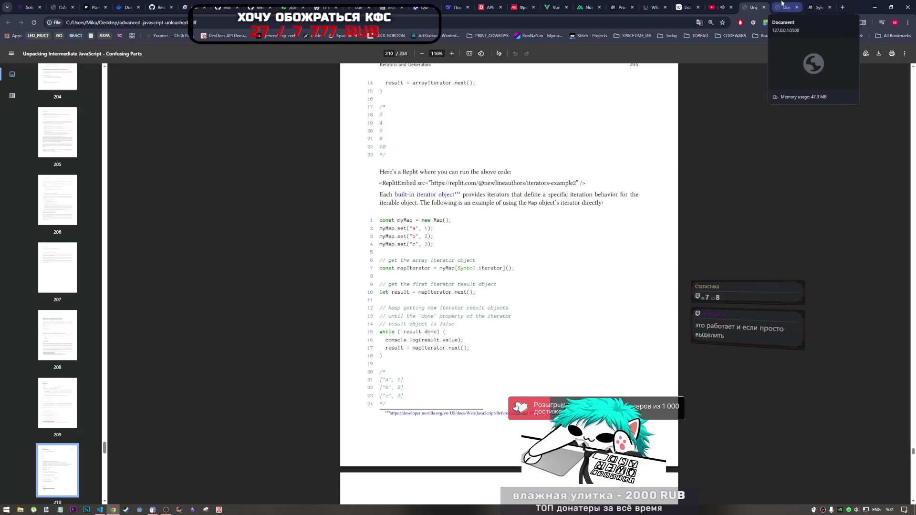
left_click(822, 6)
left_click(787, 7)
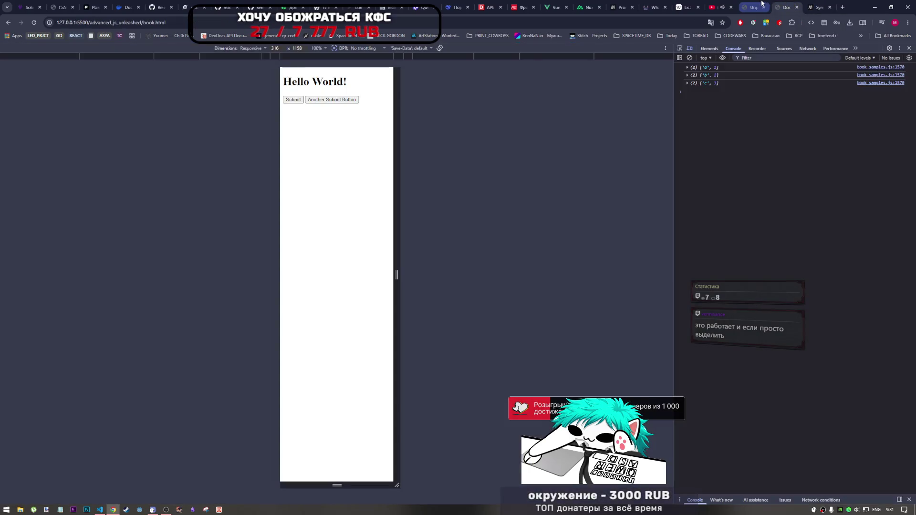
left_click(758, 4)
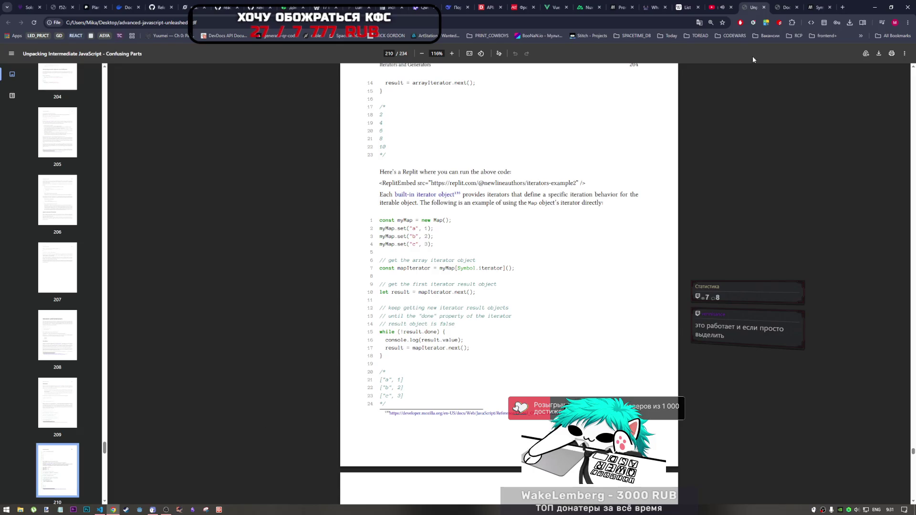
left_click(791, 6)
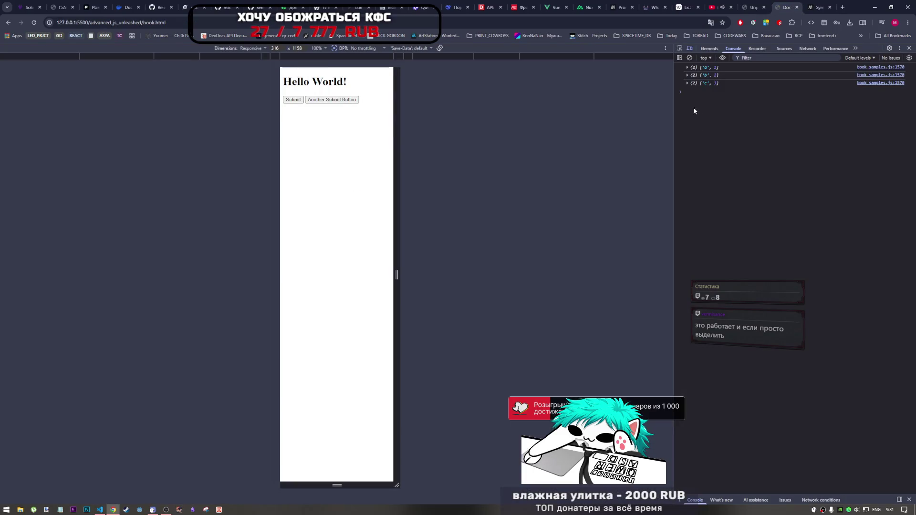
left_click(688, 67)
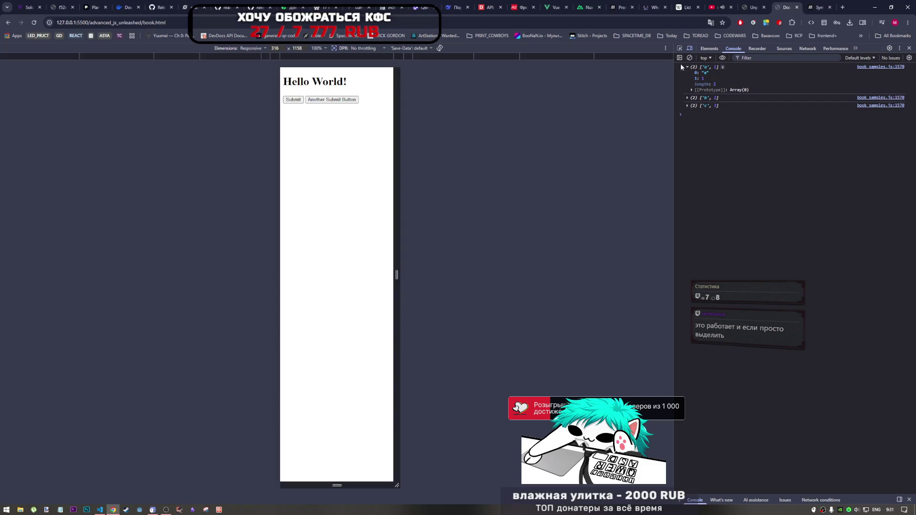
left_click(688, 67)
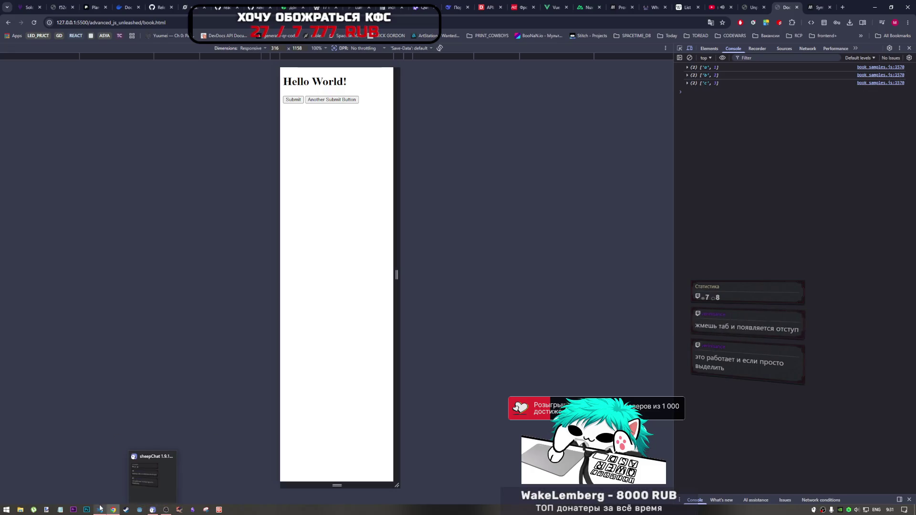
mouse_move(97, 509)
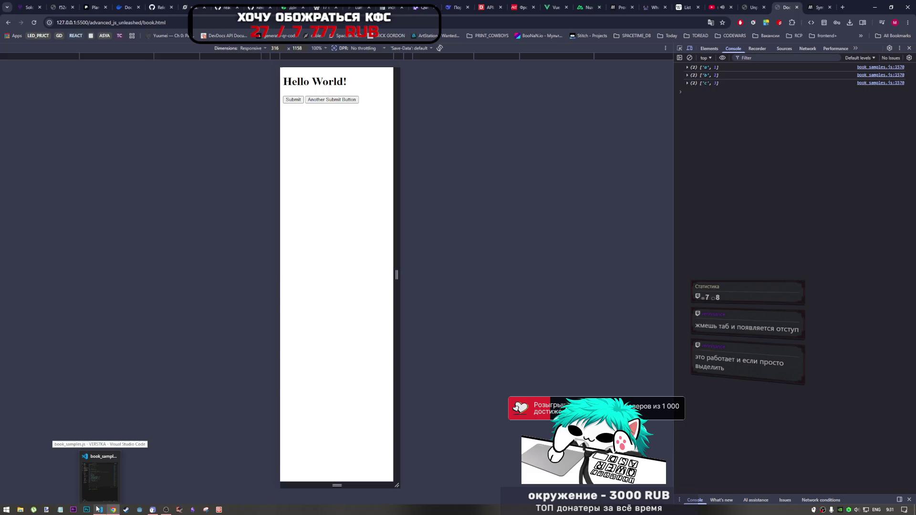
left_click(99, 512)
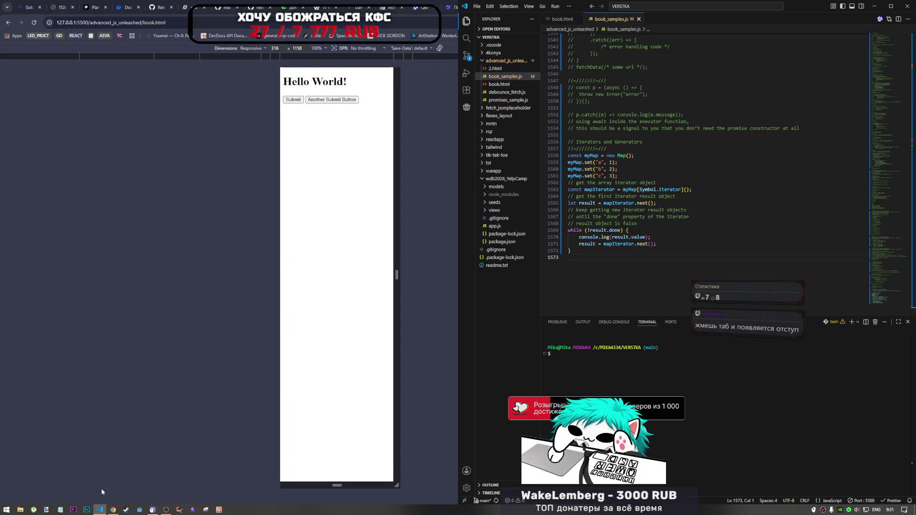
mouse_move(110, 512)
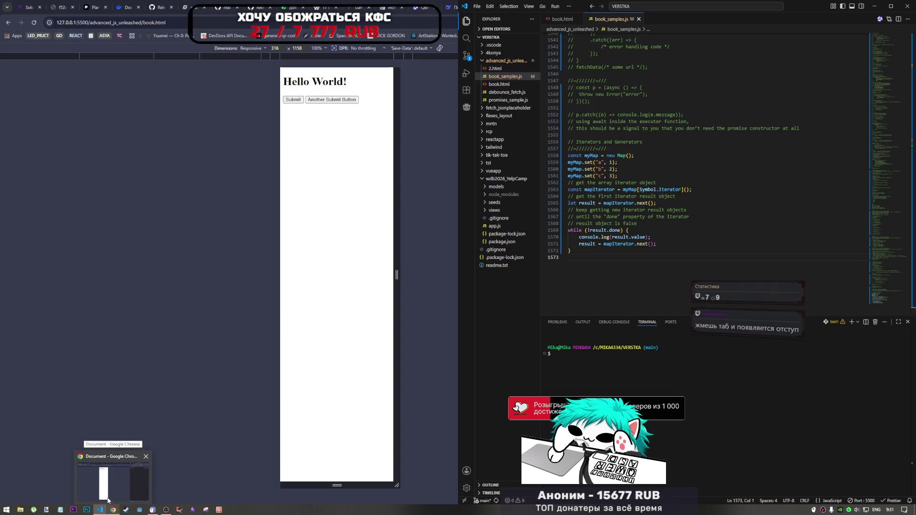
left_click(108, 501)
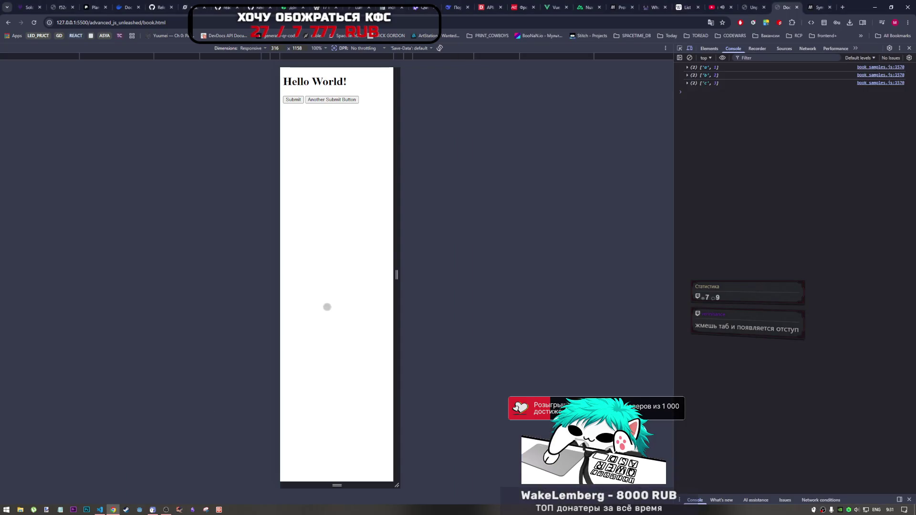
left_click(755, 4)
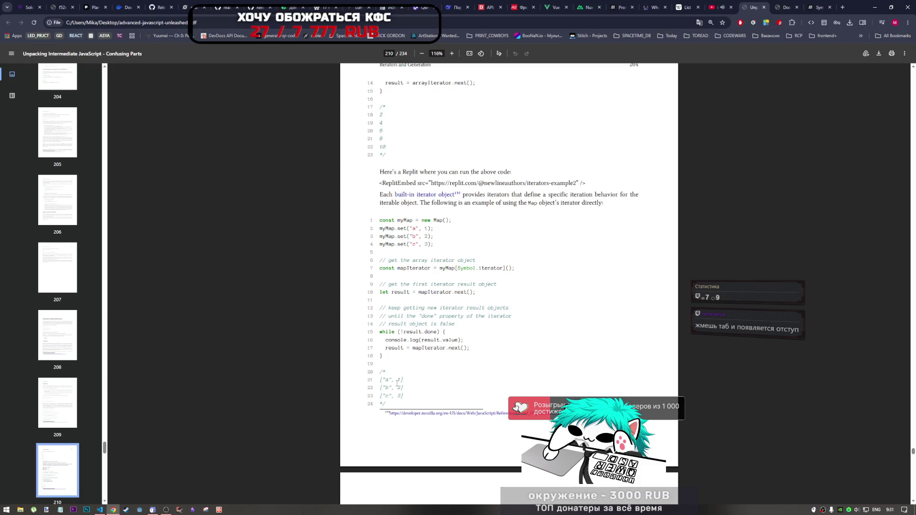
Step: Scroll on to page 211's Iterator prototype section
left_click_drag(401, 332, 420, 330)
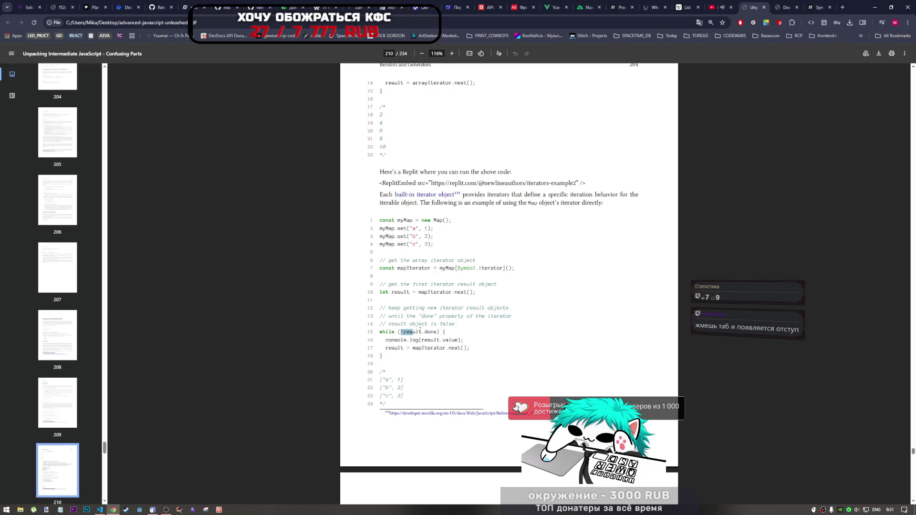
left_click(431, 344)
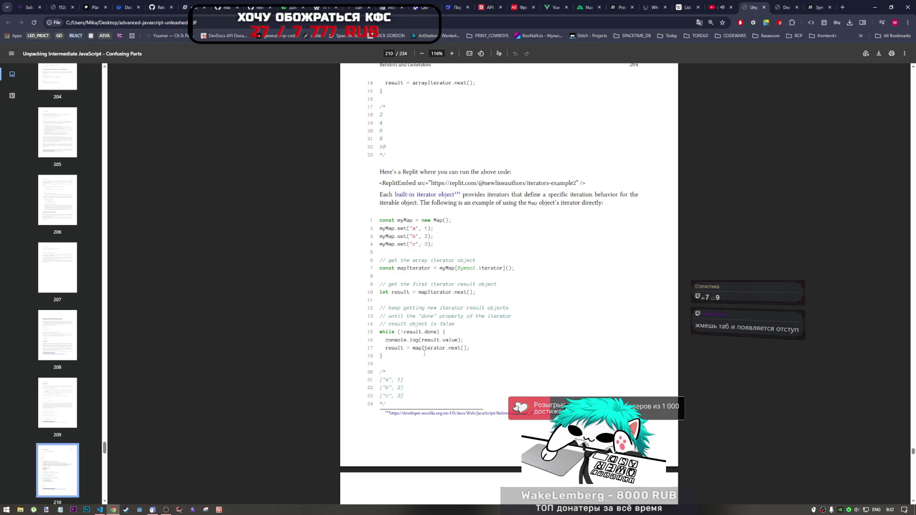
scroll(423, 354, "down", 5)
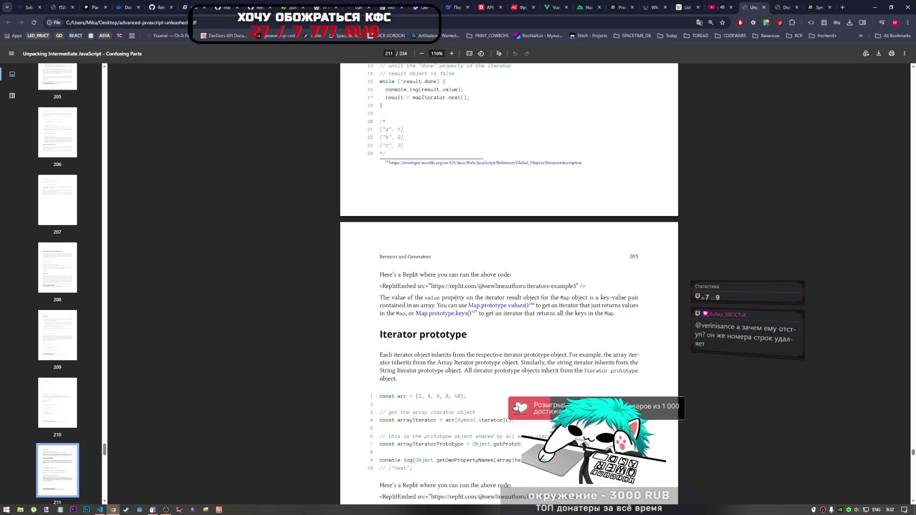
Step: Open the Map.prototype.values() reference link from the key-value pair sentence, closing an extra tab
mouse_move(455, 298)
left_mouse_down()
mouse_move(634, 301)
mouse_move(431, 314)
mouse_move(447, 306)
left_mouse_up()
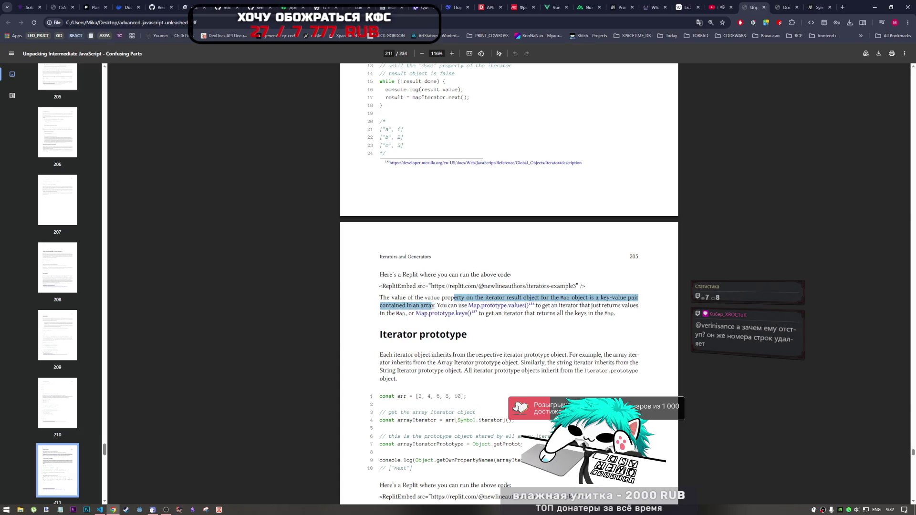
left_click(441, 306)
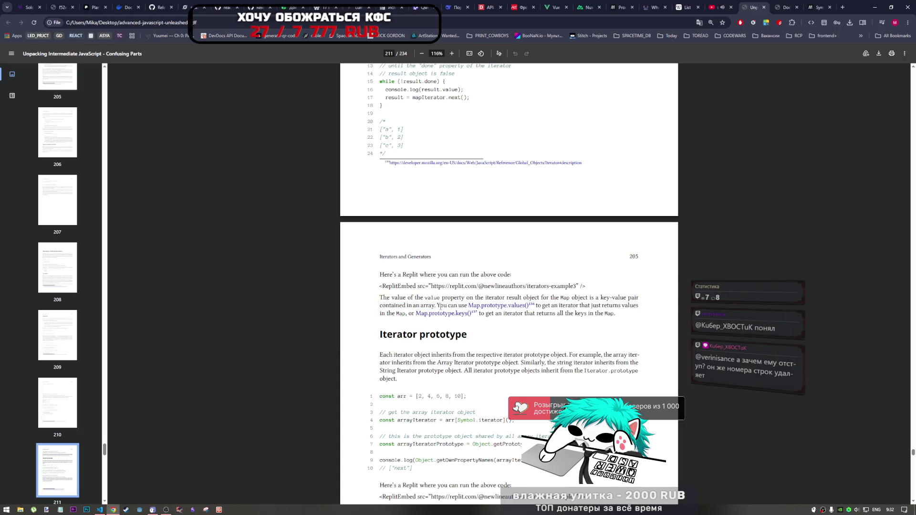
left_click(496, 307)
left_click(496, 308)
left_click(496, 307)
left_click(496, 308)
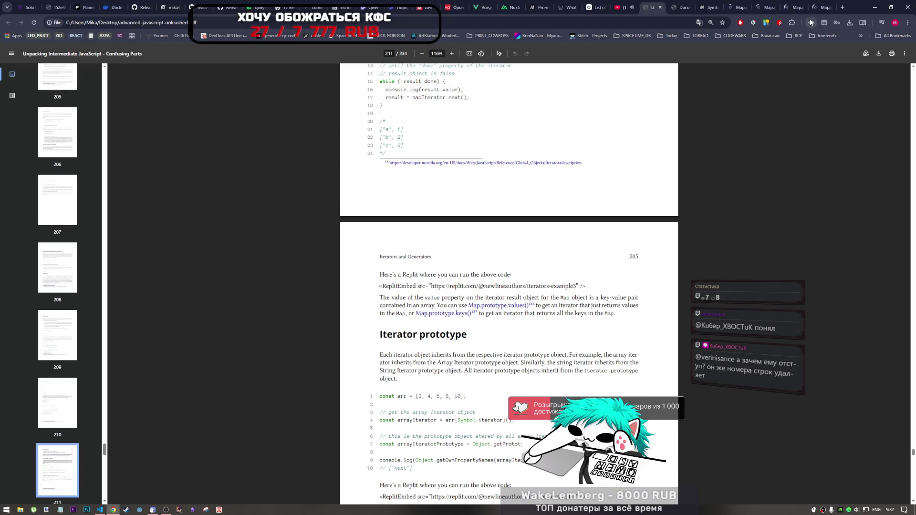
middle_click(794, 8)
Step: Close the two remaining duplicate Map tabs and switch to the Map.prototype.values() page
middle_click(772, 8)
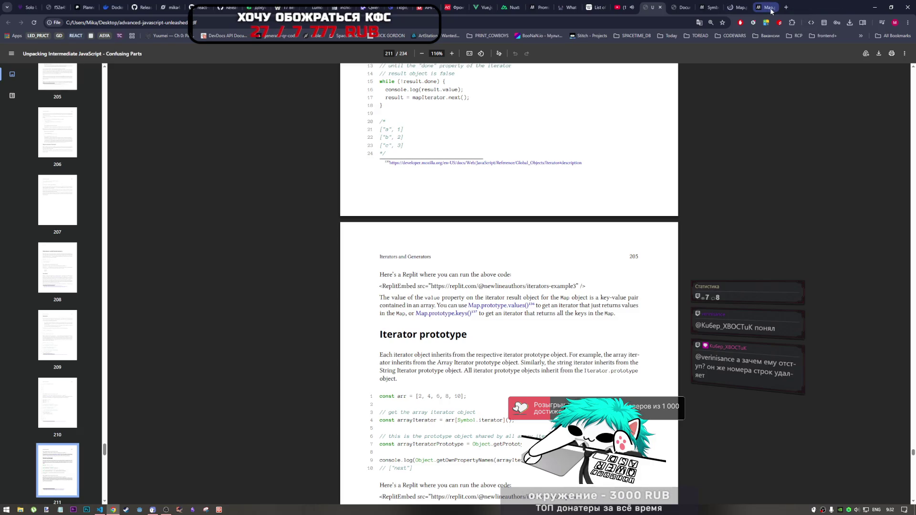
middle_click(771, 8)
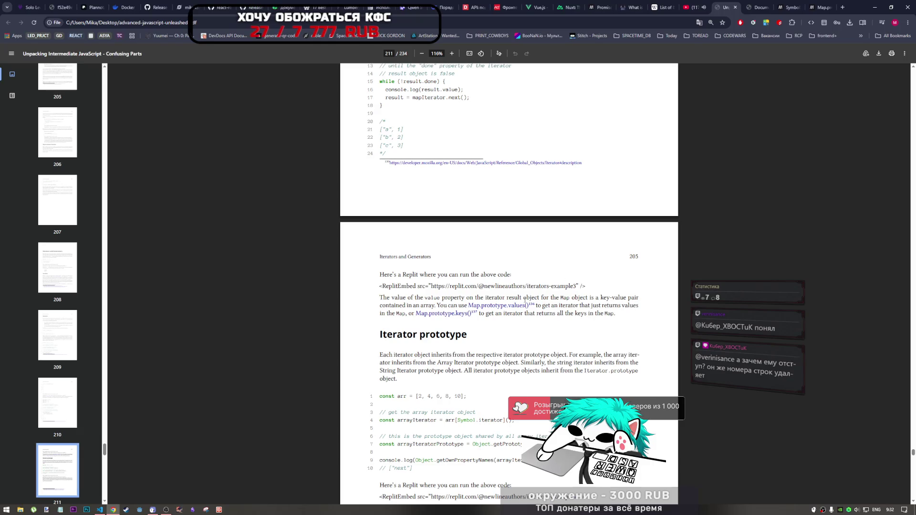
left_click(820, 7)
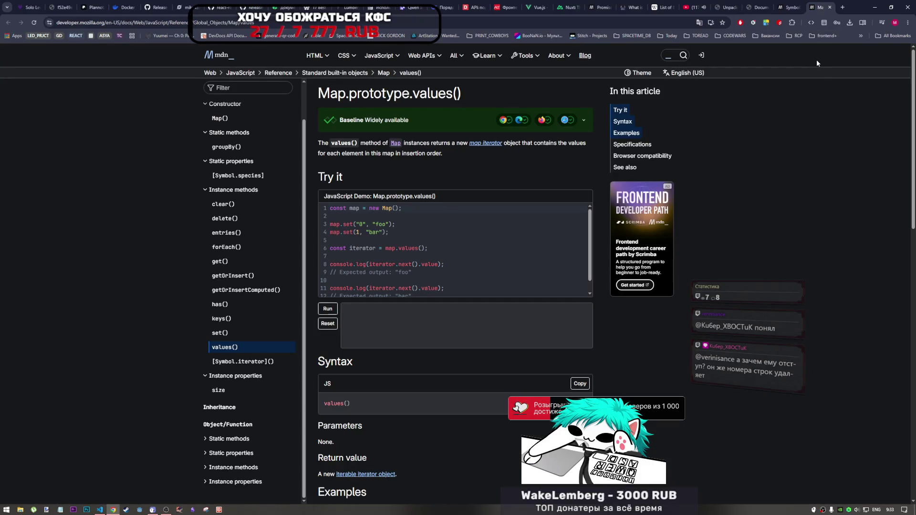